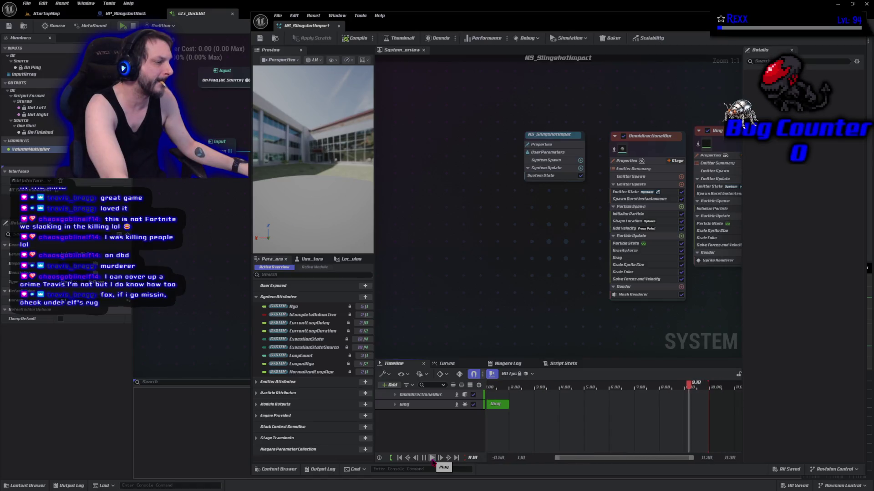
Play, rewind, pause and replay the NS_SlingshotImpact effect preview on the Niagara timeline.
click(432, 458)
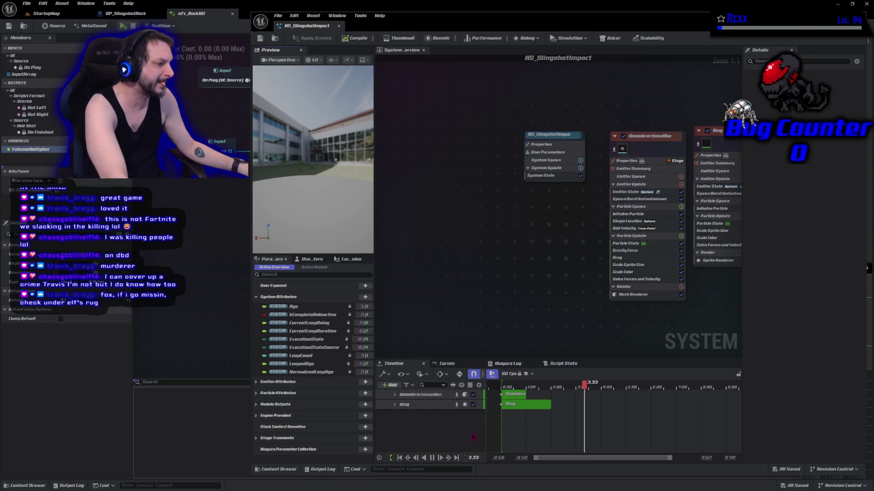
click(399, 457)
click(431, 457)
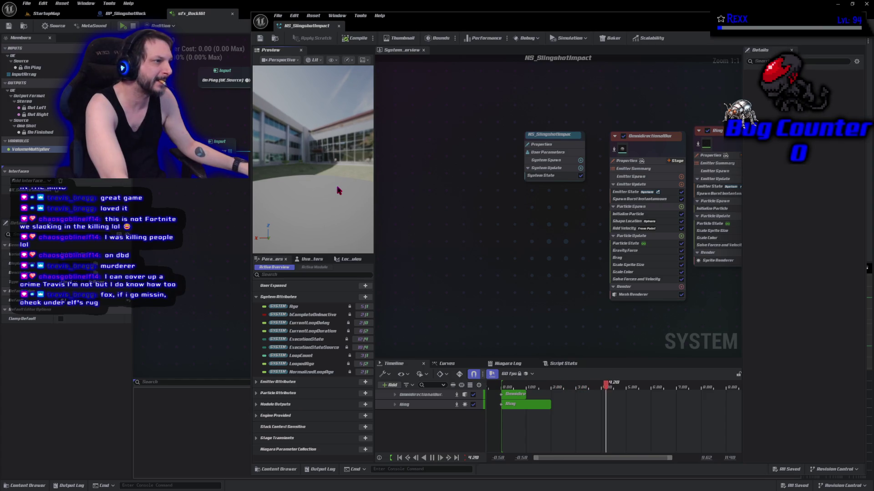
click(416, 459)
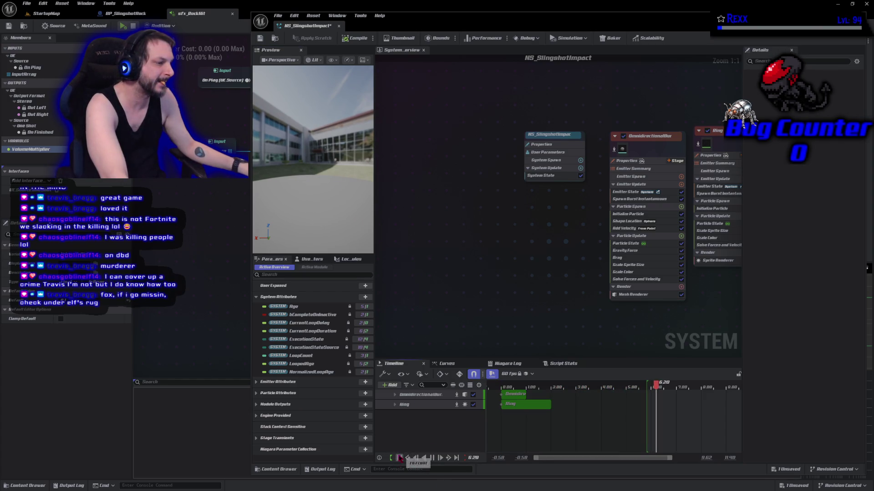
click(433, 458)
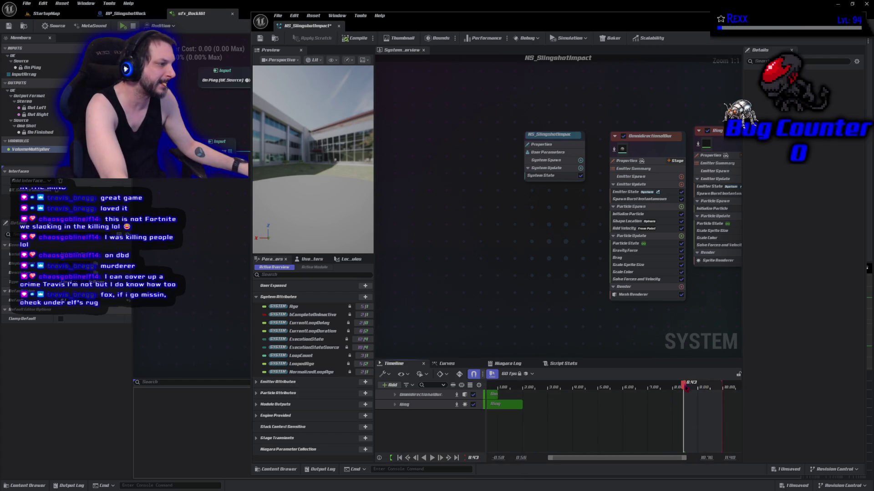
click(490, 384)
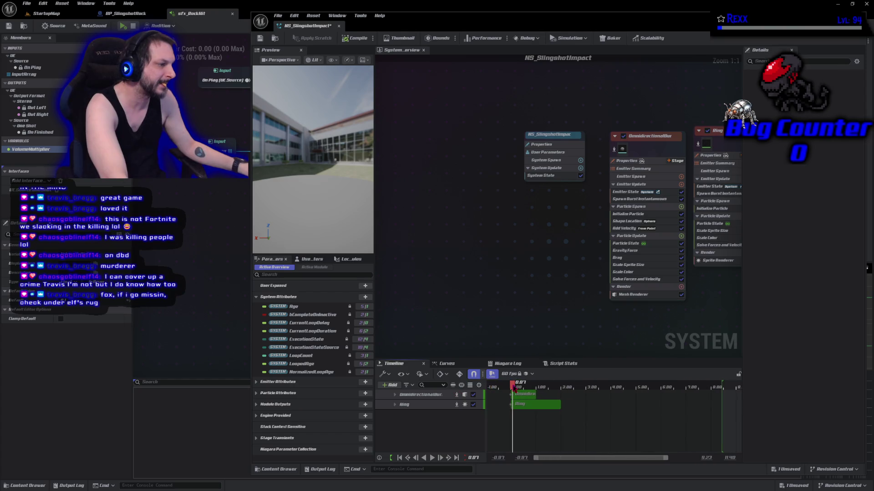
click(434, 459)
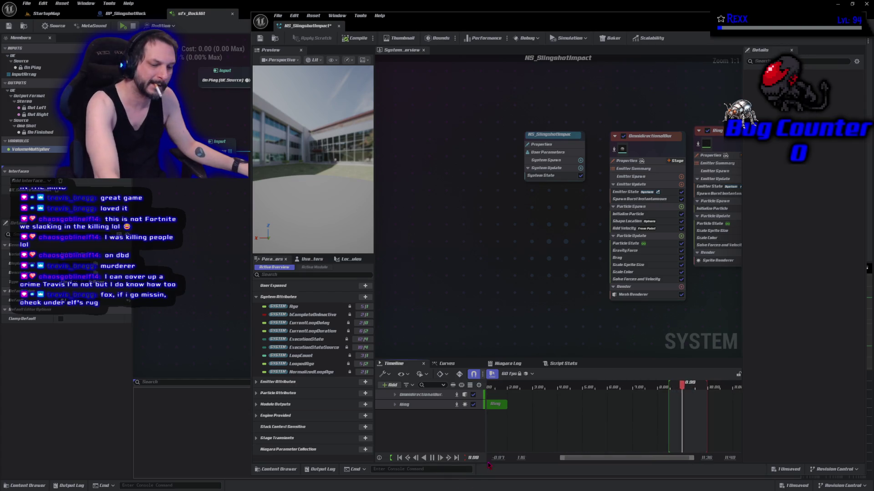
Undo the playback range change, save NS_SlingshotImpact and close the Niagara editor.
key(ctrl+z)
key(ctrl+s)
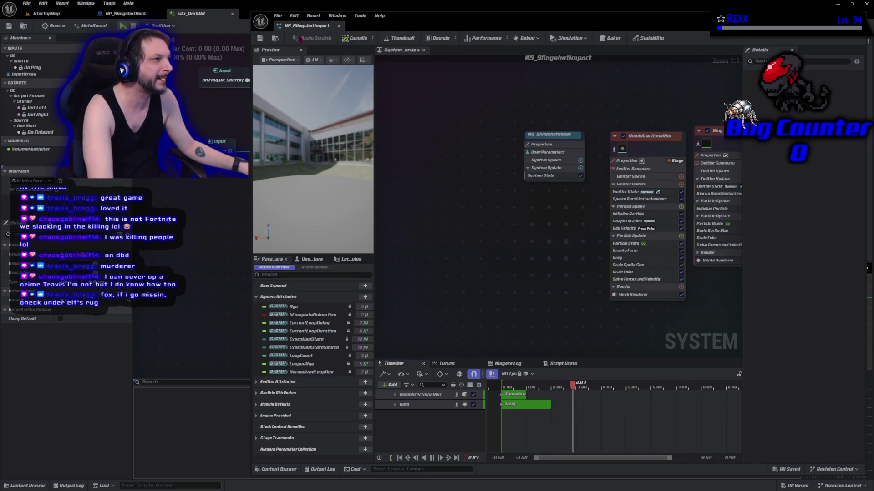
click(338, 28)
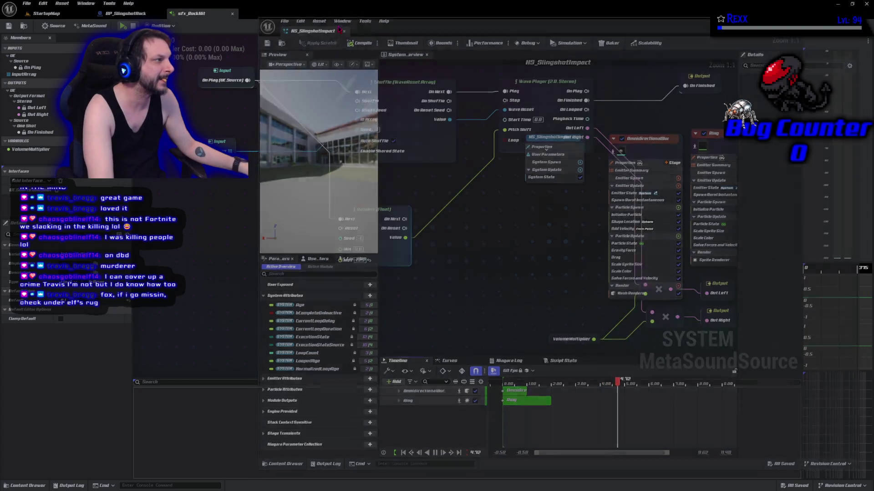
Switch to the StartupMap level, clear the floor selection, and launch a Play-In-Editor test.
click(50, 14)
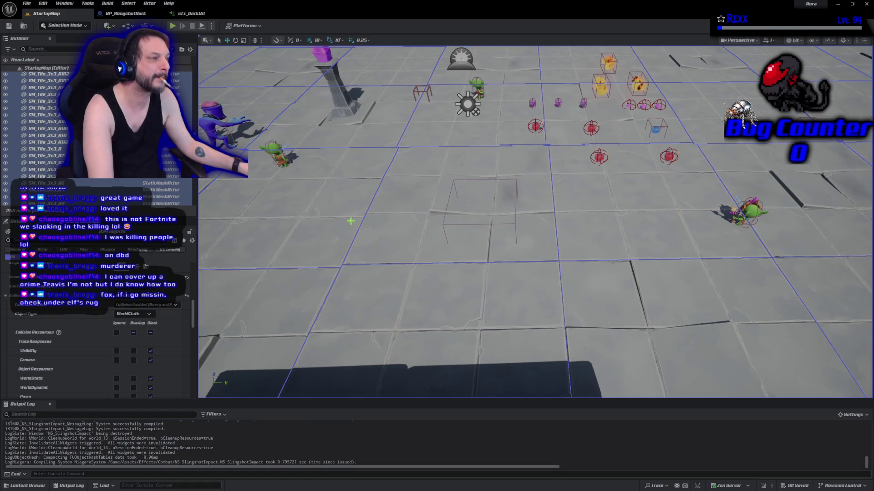
click(319, 203)
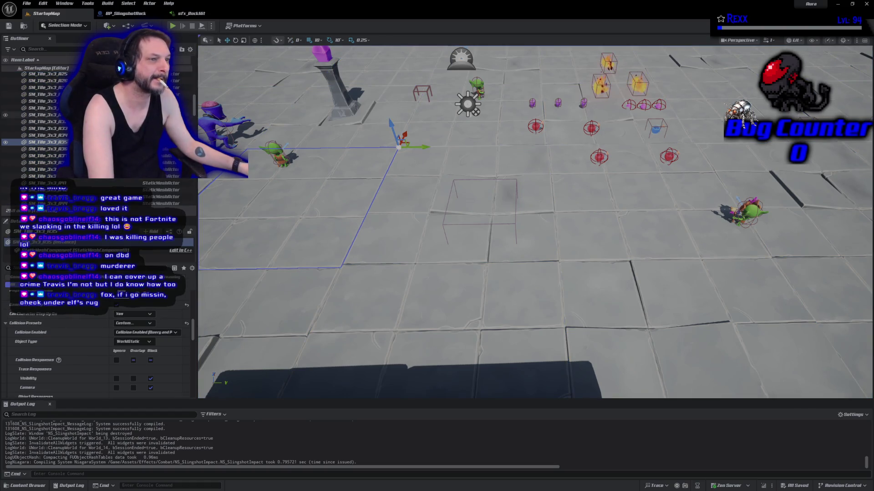
scroll(46, 115, up, 15)
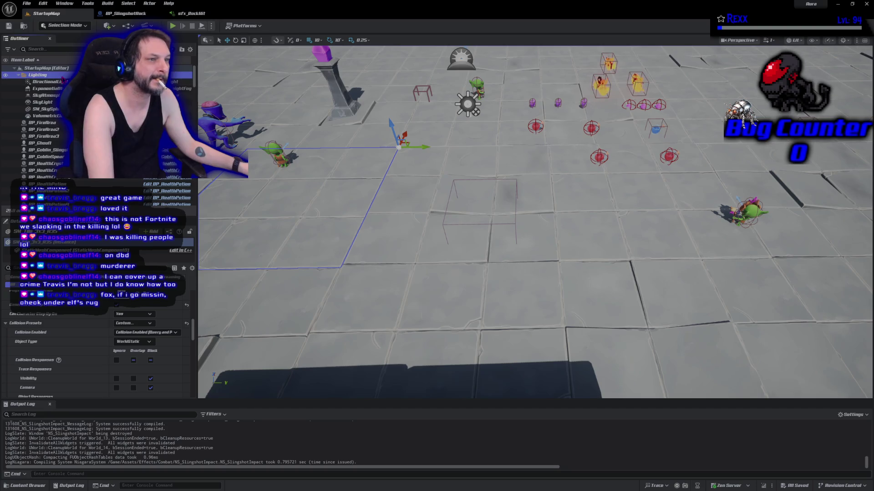
click(37, 74)
click(173, 25)
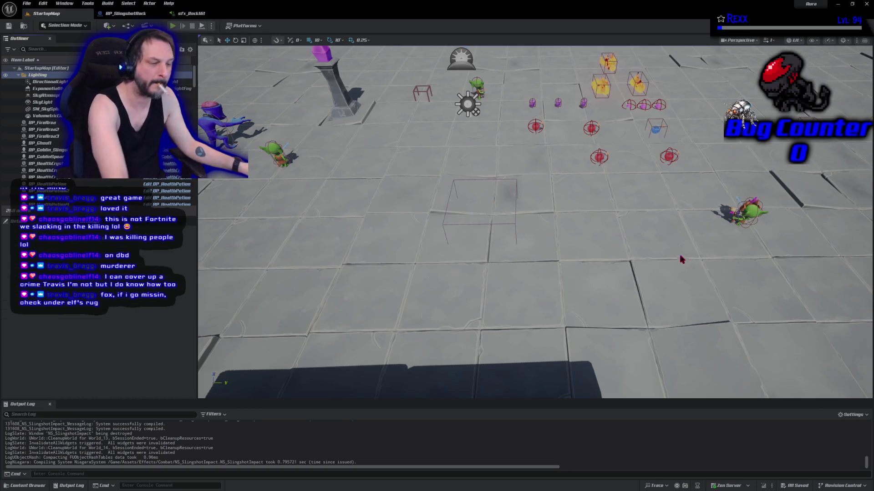
mouse_move(631, 162)
mouse_down()
mouse_move(623, 157)
mouse_move(465, 223)
mouse_up()
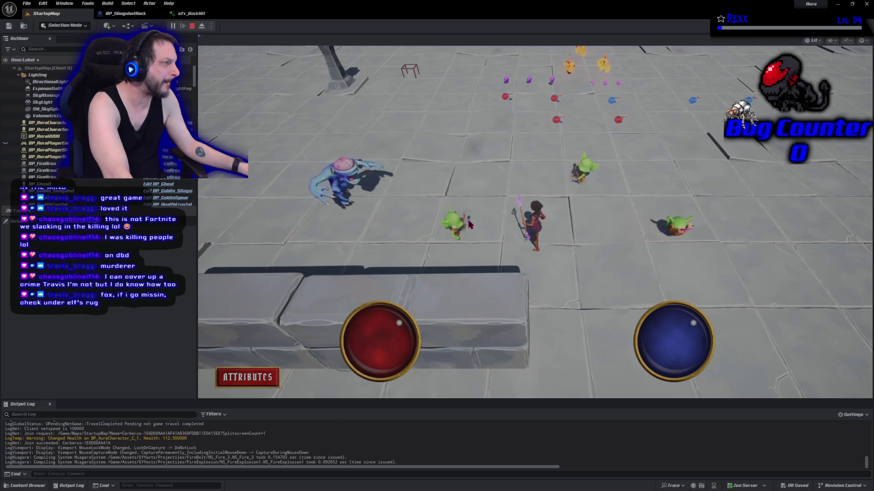
Fight the Ghoul and goblins, running around the stone wall, then stop the play session.
click(470, 224)
mouse_move(552, 271)
mouse_down()
mouse_move(557, 292)
mouse_move(601, 252)
mouse_move(586, 230)
mouse_move(594, 221)
mouse_move(565, 209)
mouse_move(491, 210)
mouse_up()
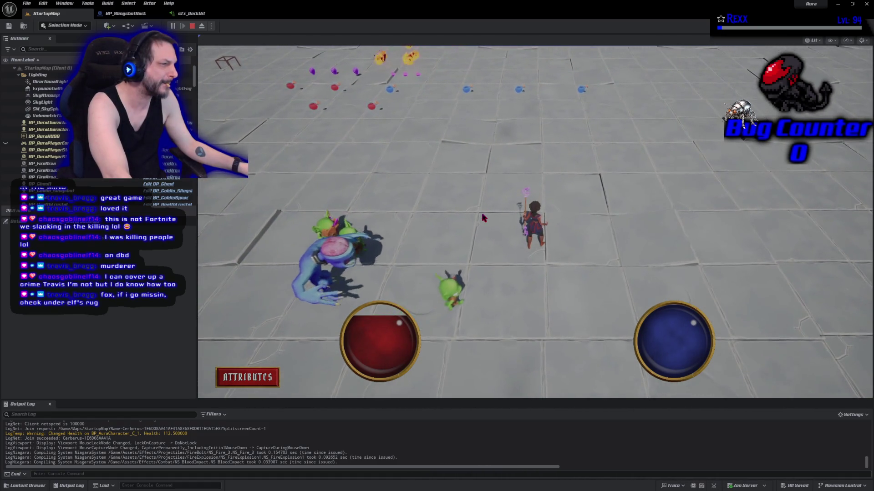
click(488, 307)
drag(488, 307, 457, 292)
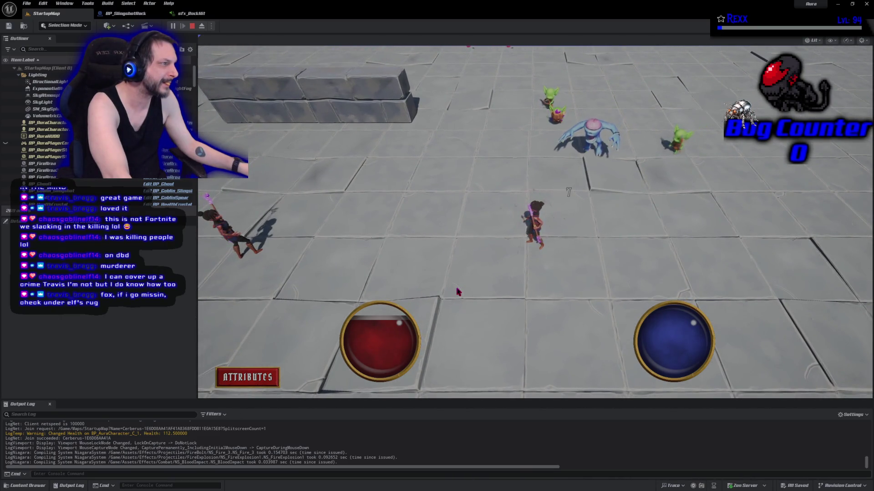
click(462, 183)
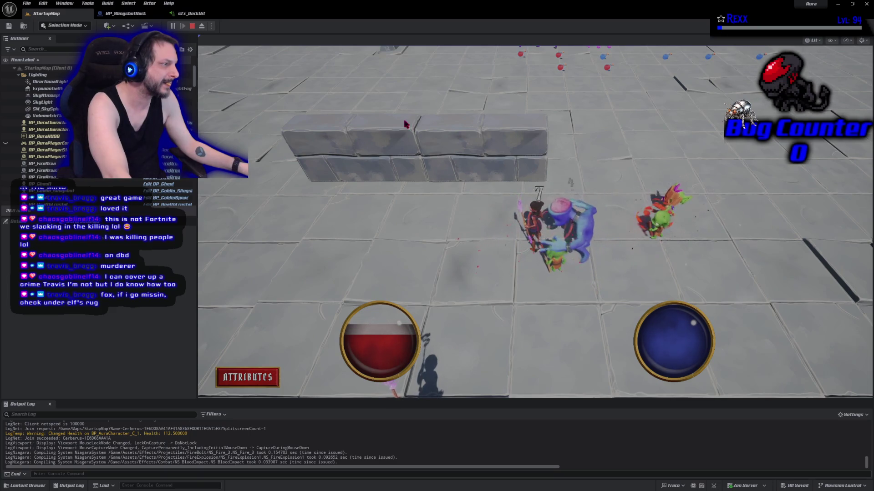
key(Escape)
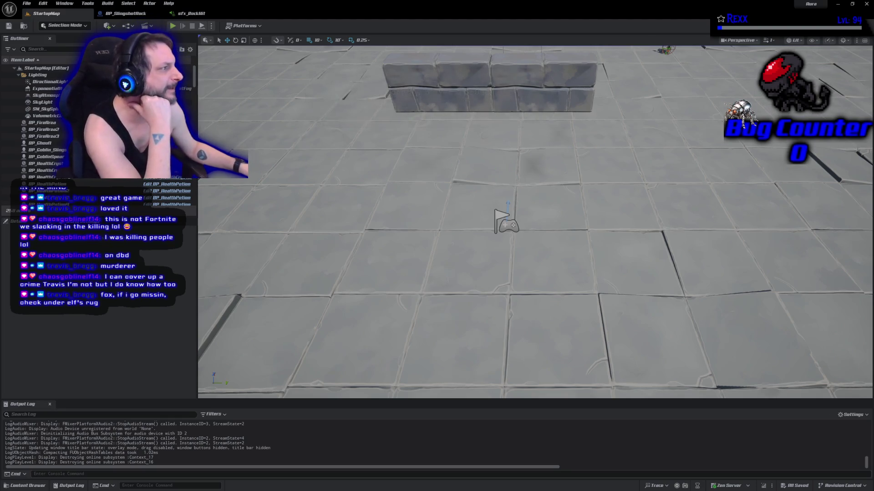
Pull the view back, select the BP_Shaman actor, then switch to GitHub Desktop.
drag(634, 160, 634, 121)
click(587, 116)
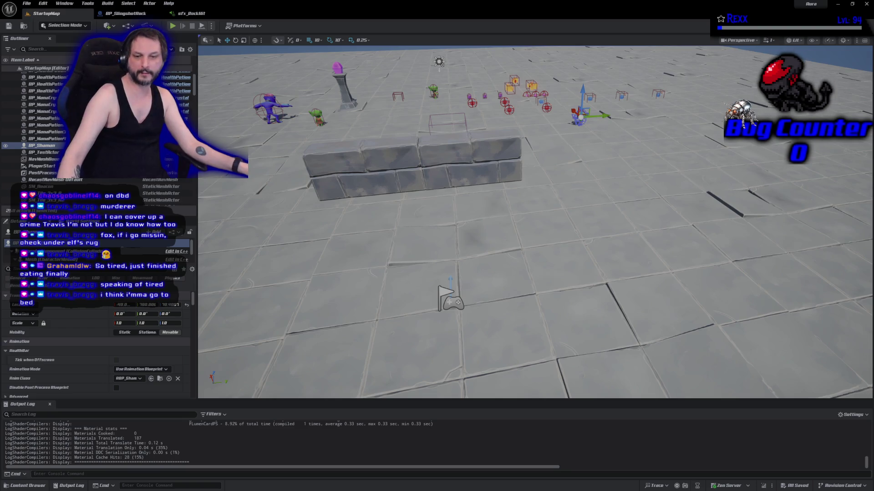
key(alt+Tab)
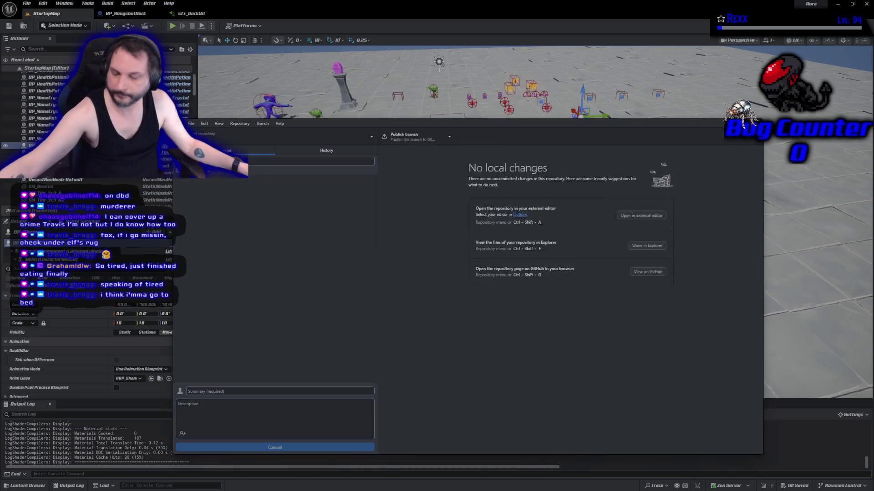
Enter the commit summary 'Rock Impact Effects', fix the stray letter, and commit the five files.
click(244, 390)
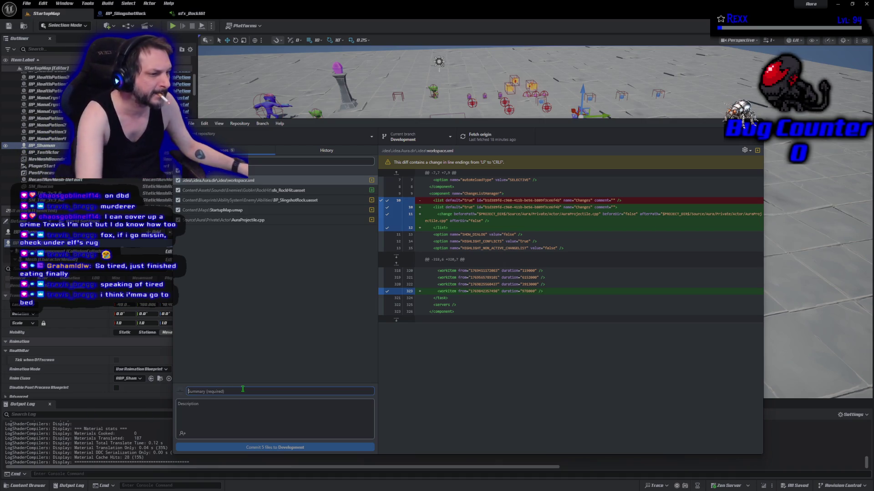
text(Rock Impac)
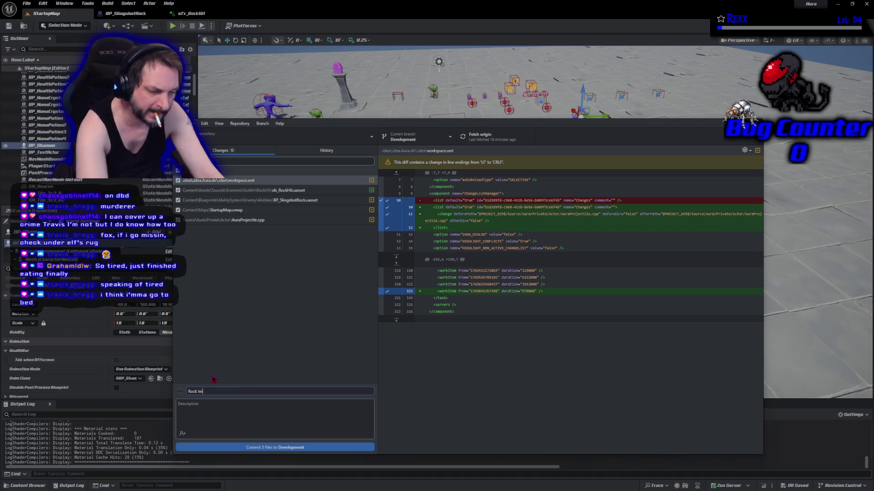
text(t aAEffects)
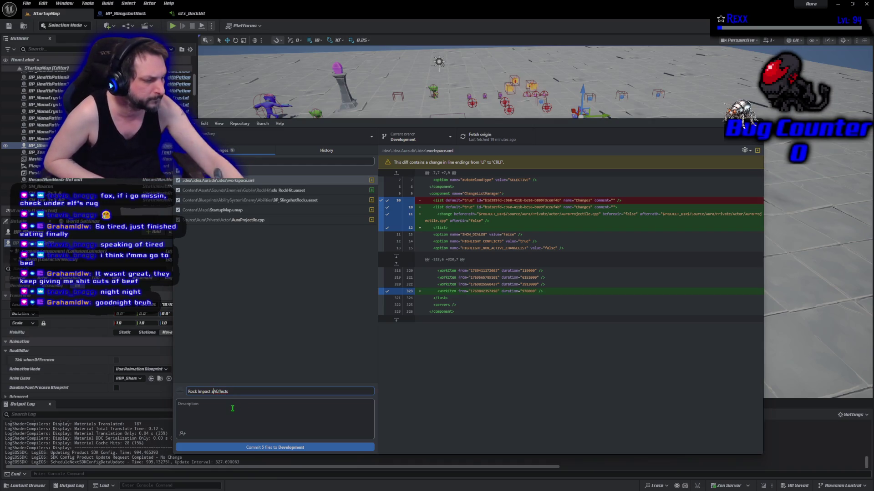
key(BackSpace)
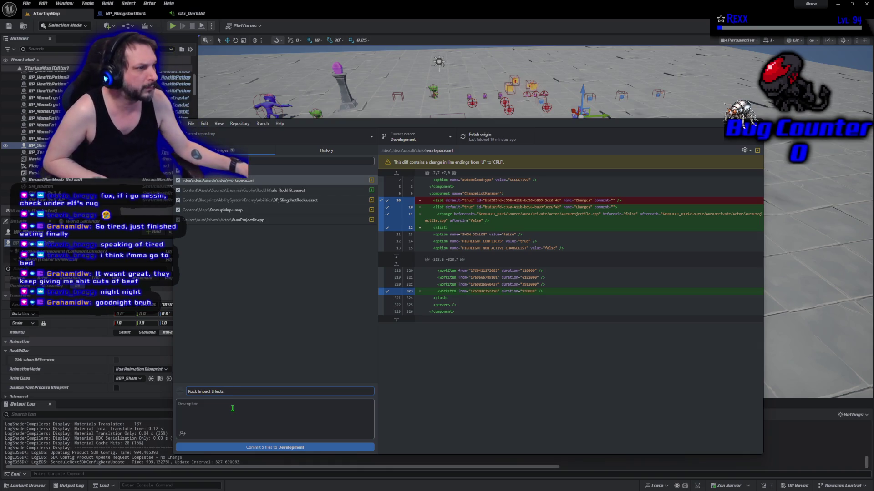
click(269, 448)
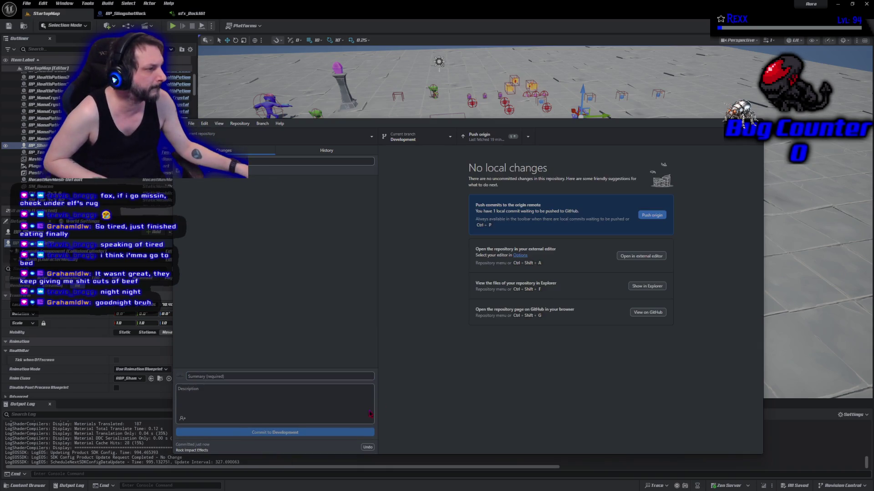
Push the Rock Impact Effects commit to origin and return to Unreal Engine.
click(640, 216)
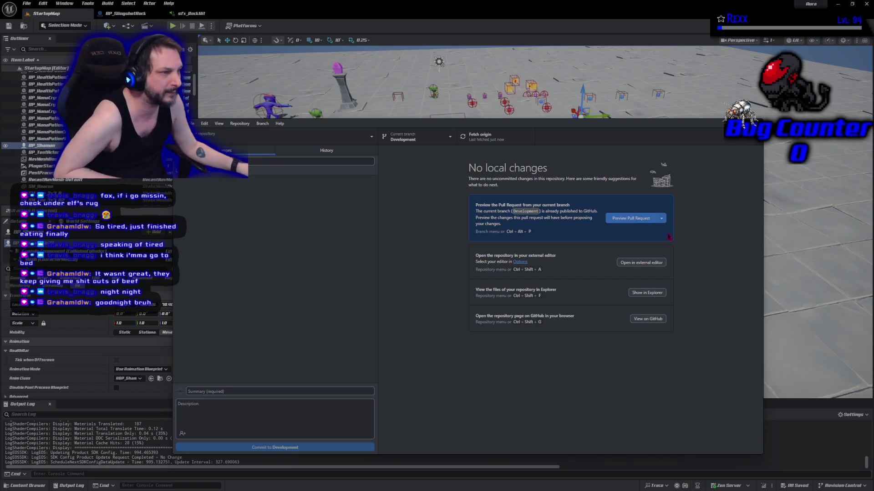
key(alt+Tab)
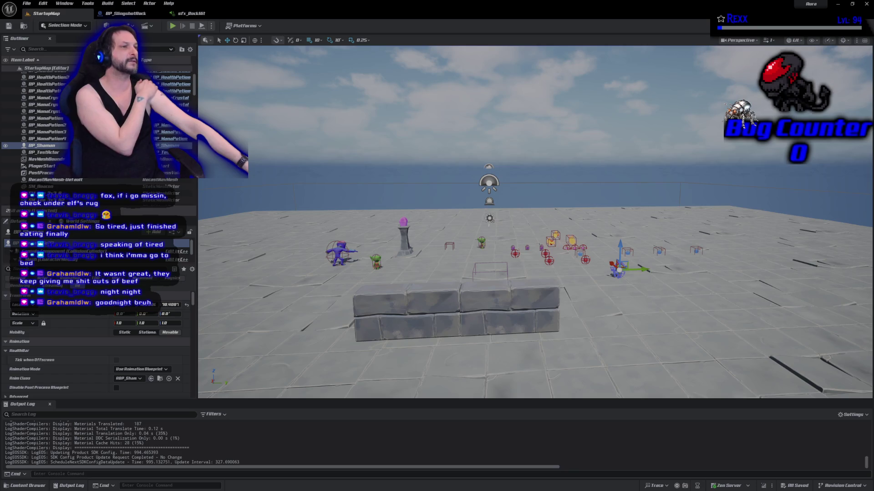
Run a short play test walking the character upward, then stop it.
click(173, 26)
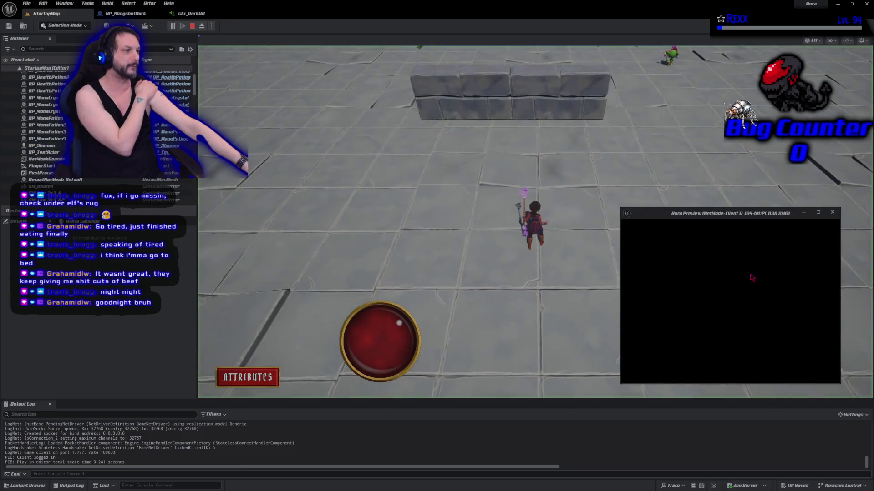
click(696, 179)
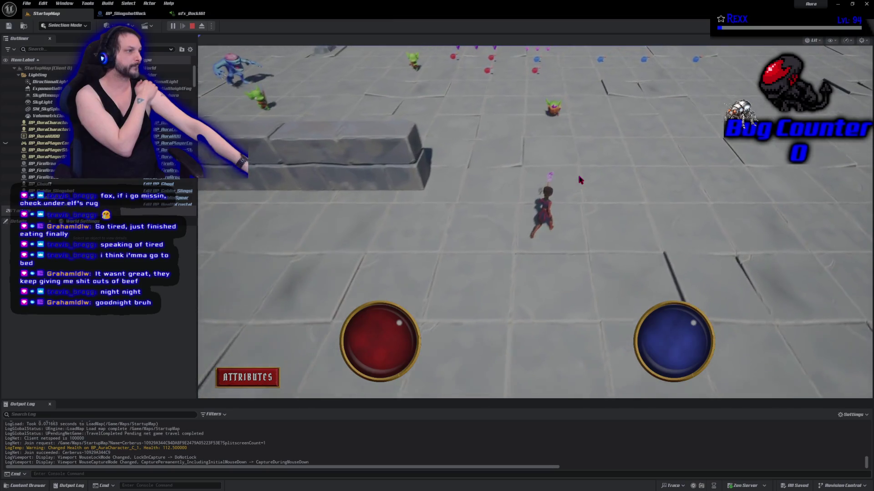
click(516, 169)
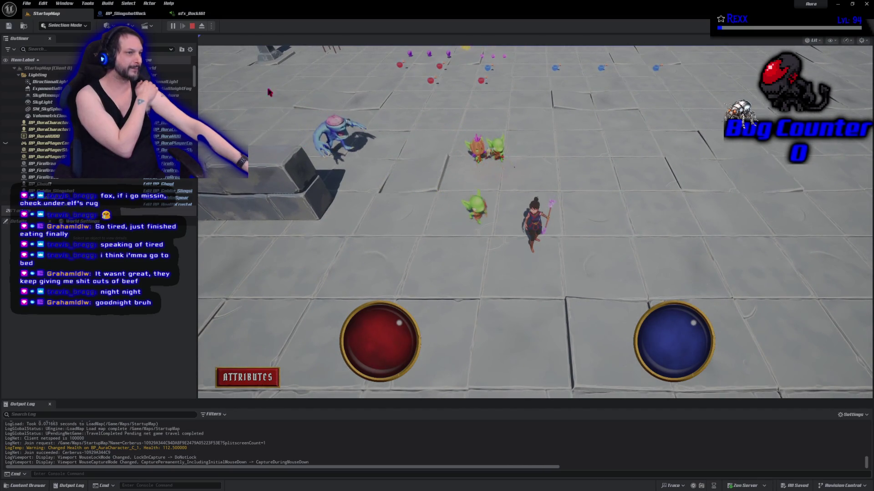
click(192, 26)
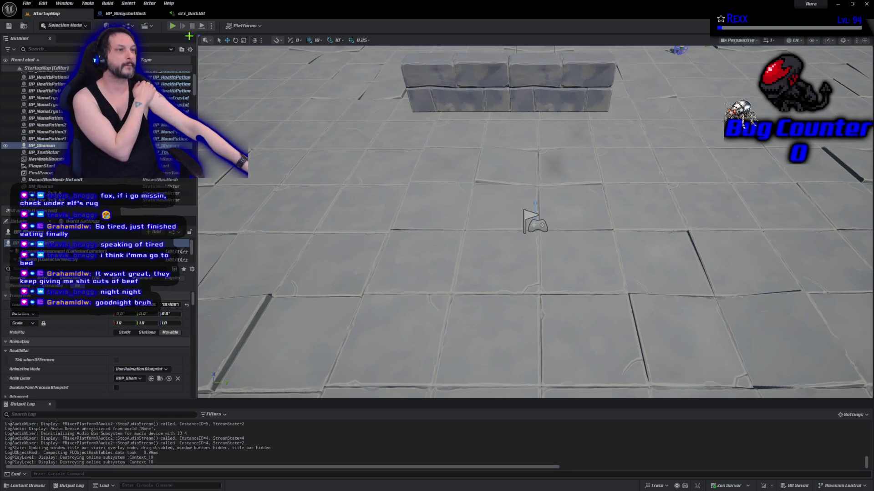
Open BP_Shaman, browse to its ABP_Shaman animation blueprint, and open the Shaman_Walk animation.
mouse_move(486, 161)
mouse_down()
mouse_move(464, 151)
mouse_move(486, 160)
mouse_up()
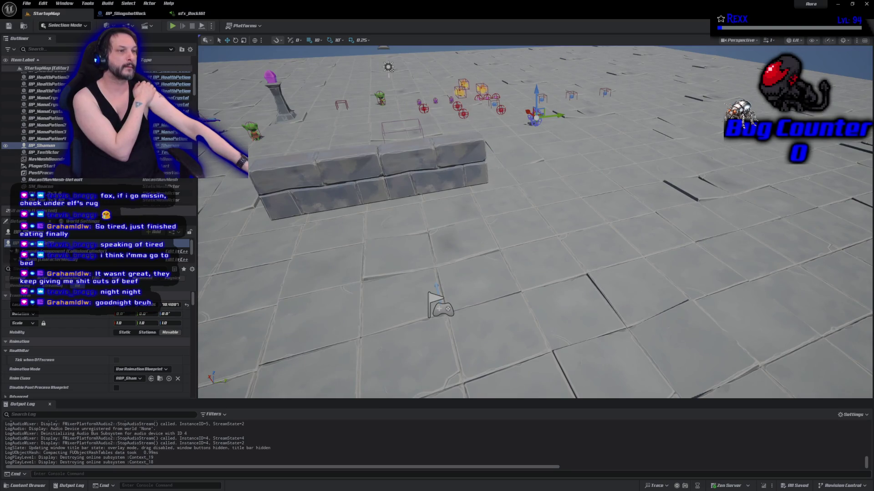
key(ctrl+e)
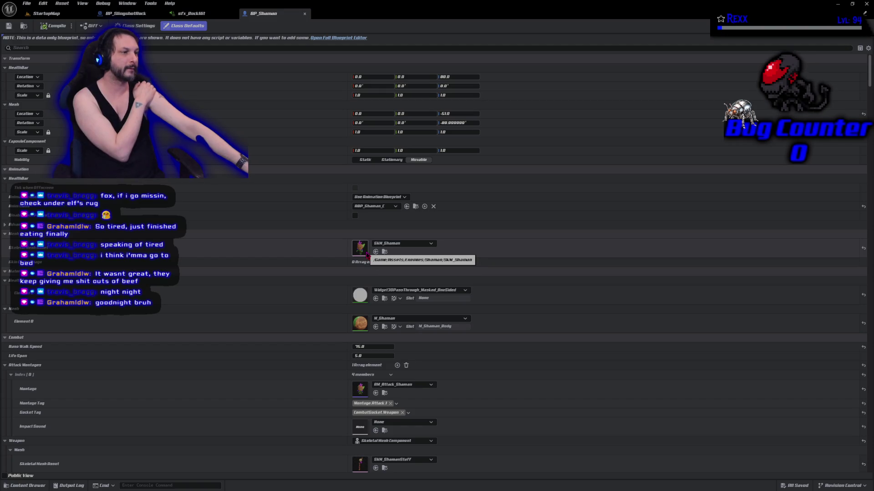
click(416, 207)
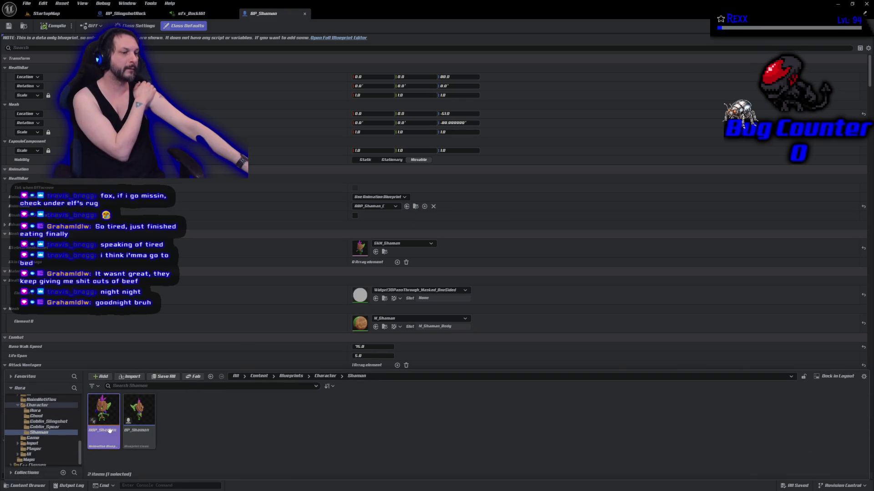
double_click(105, 432)
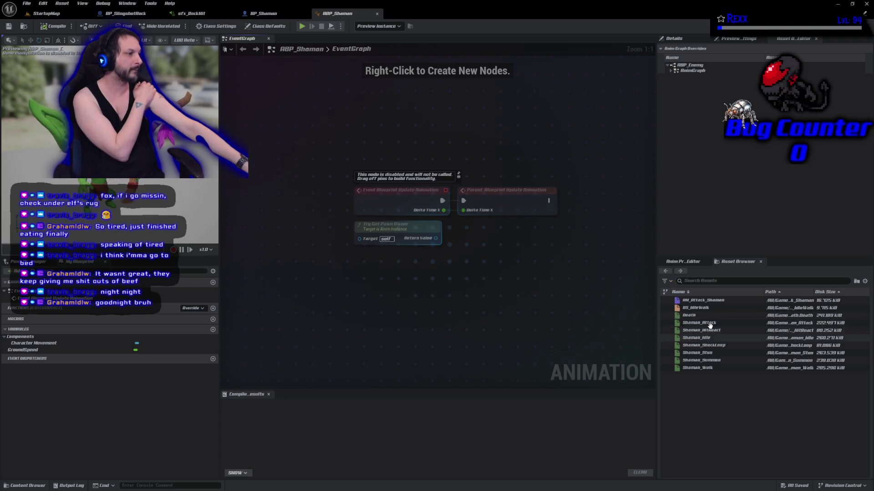
click(715, 367)
double_click(716, 368)
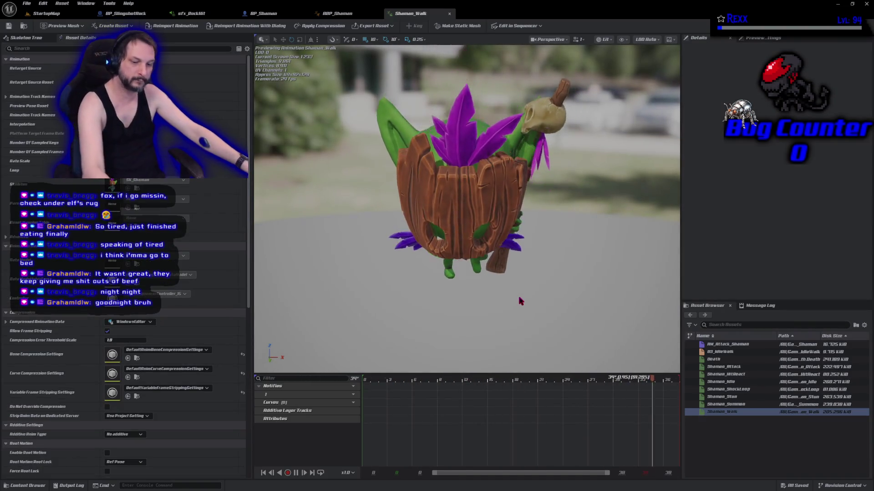
Show a floor under the Shaman_Walk preview and name the new notify track 'Sounds'.
mouse_move(522, 301)
mouse_down()
mouse_move(546, 282)
mouse_move(532, 269)
mouse_up()
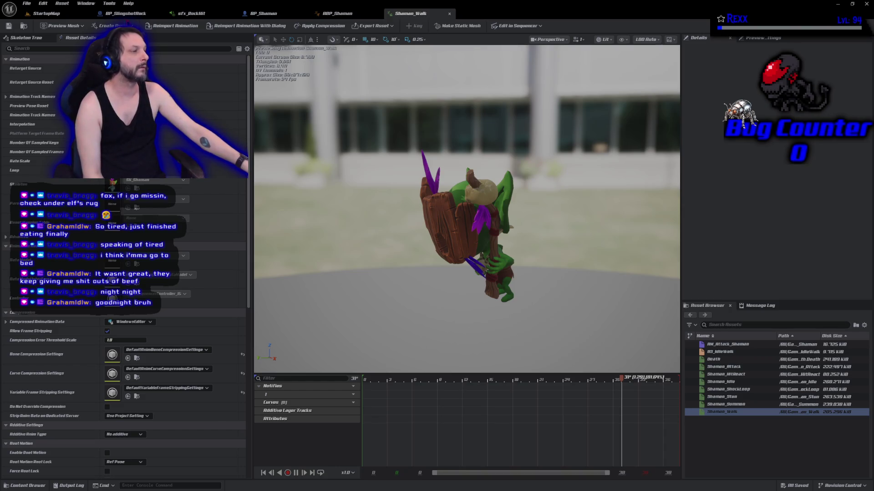
click(763, 38)
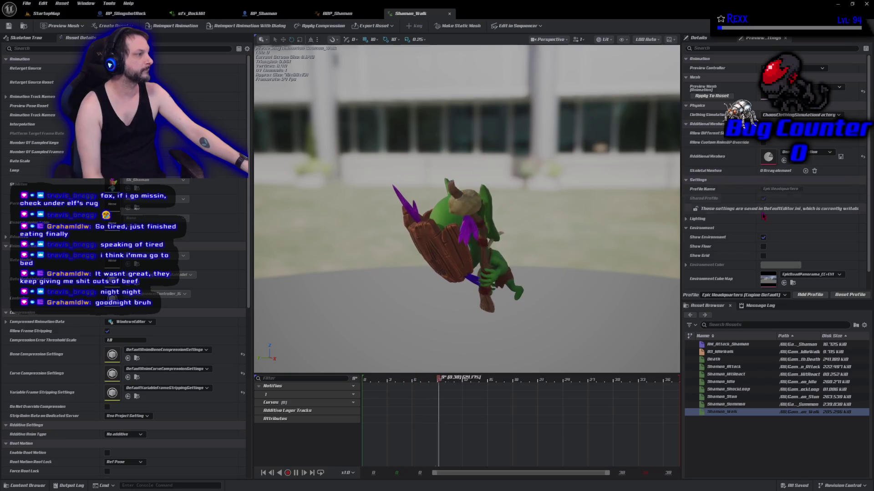
click(763, 247)
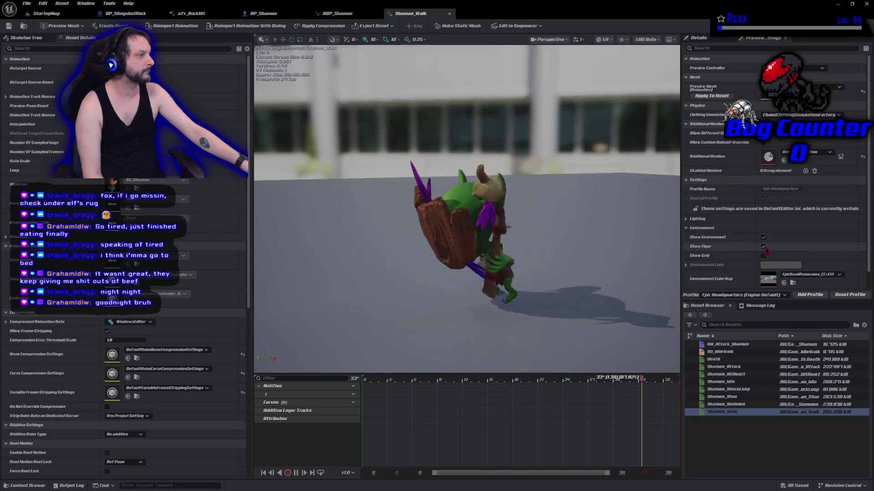
click(699, 40)
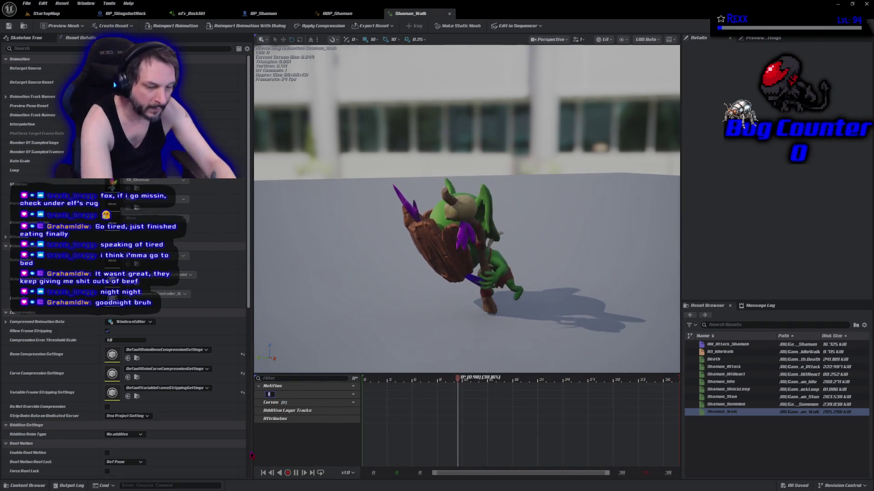
text(Sounds)
key(Return)
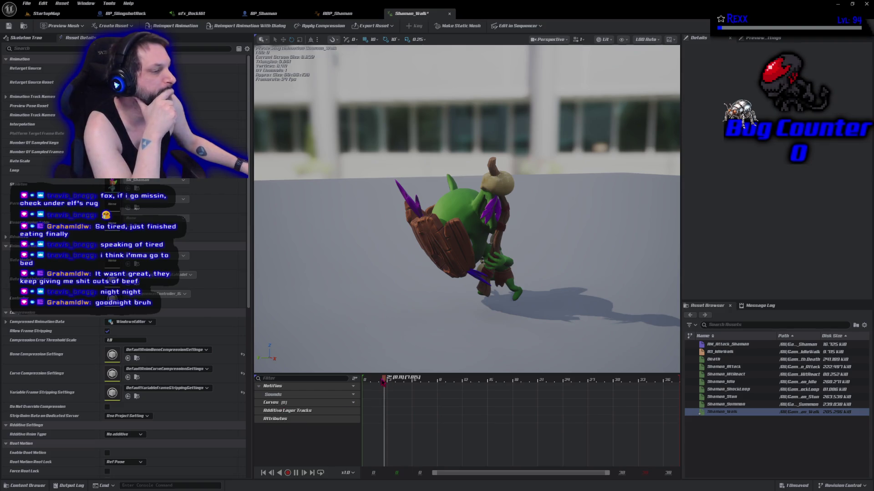
Add a Play Sound notify at frame 6 on the Sounds track.
mouse_move(375, 394)
mouse_down()
mouse_move(459, 394)
mouse_move(415, 395)
mouse_move(524, 412)
mouse_move(440, 412)
mouse_up()
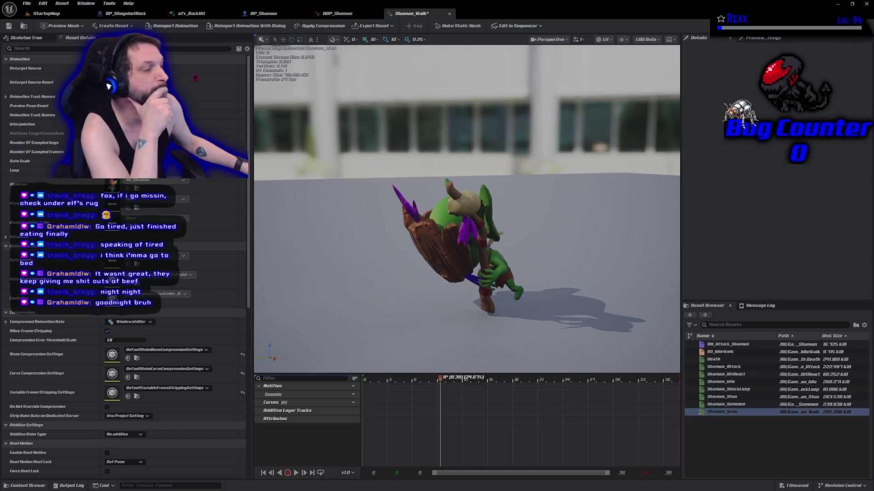
right_click(414, 397)
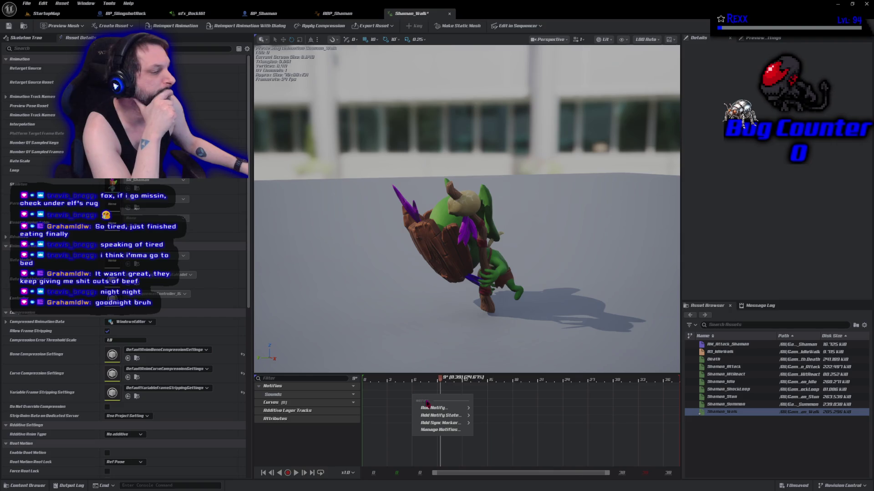
mouse_move(432, 408)
click(505, 444)
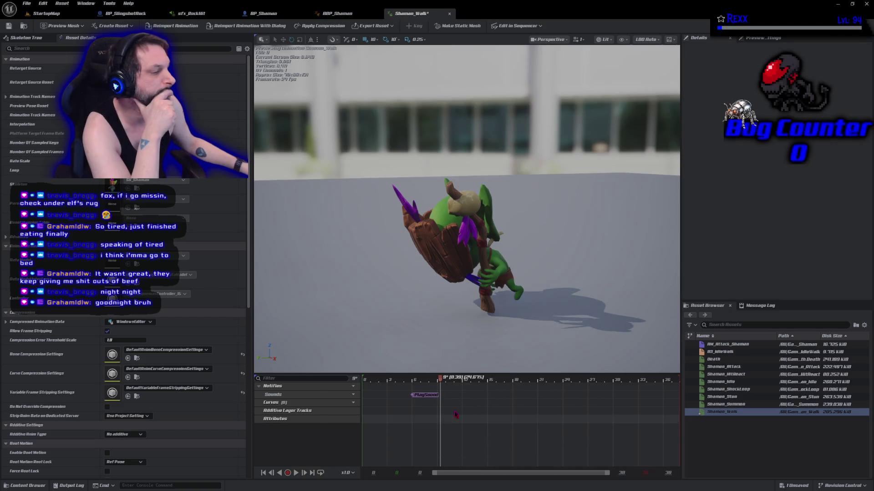
Set the notify's sound to sfx_Footsteps_Quiet and play the walk to hear it.
click(425, 395)
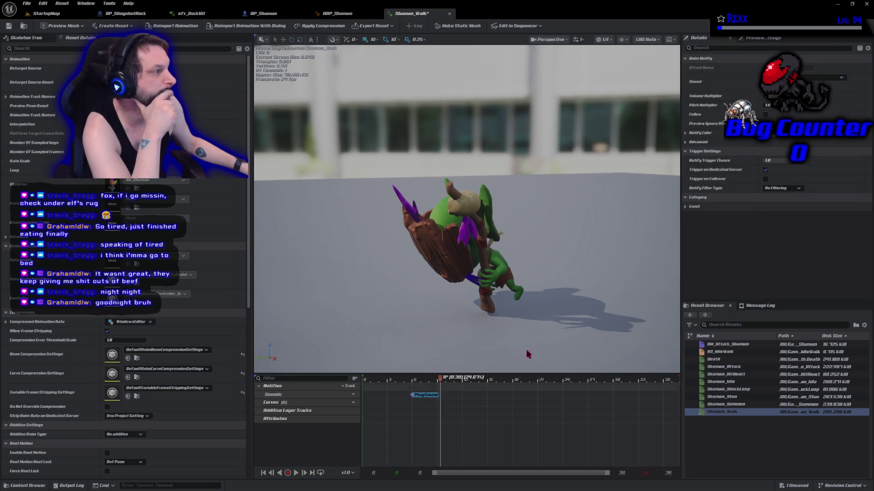
click(809, 77)
text(foot)
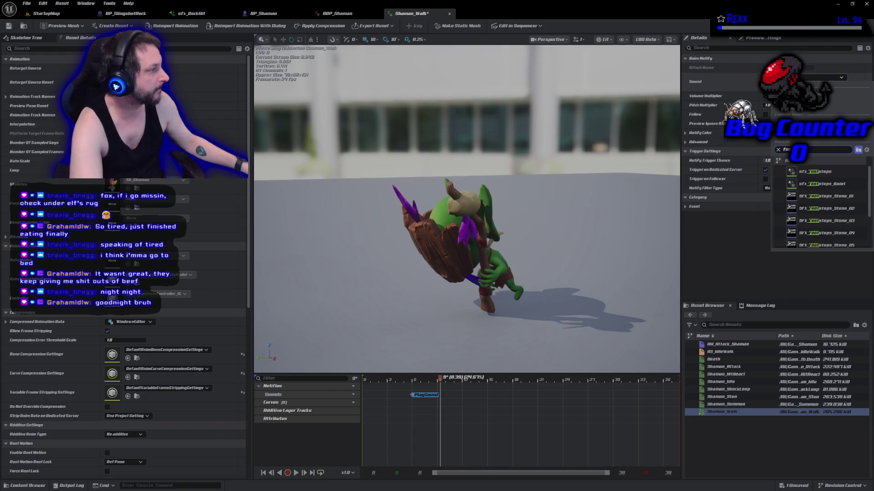
click(822, 184)
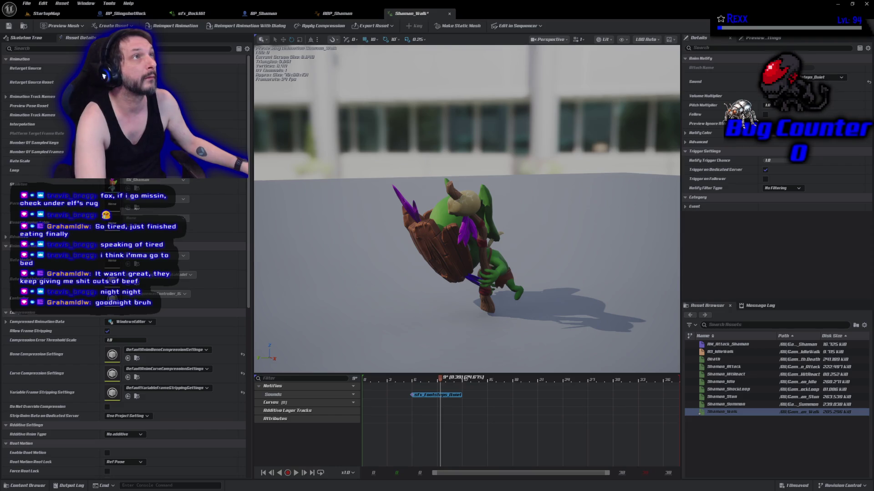
click(295, 473)
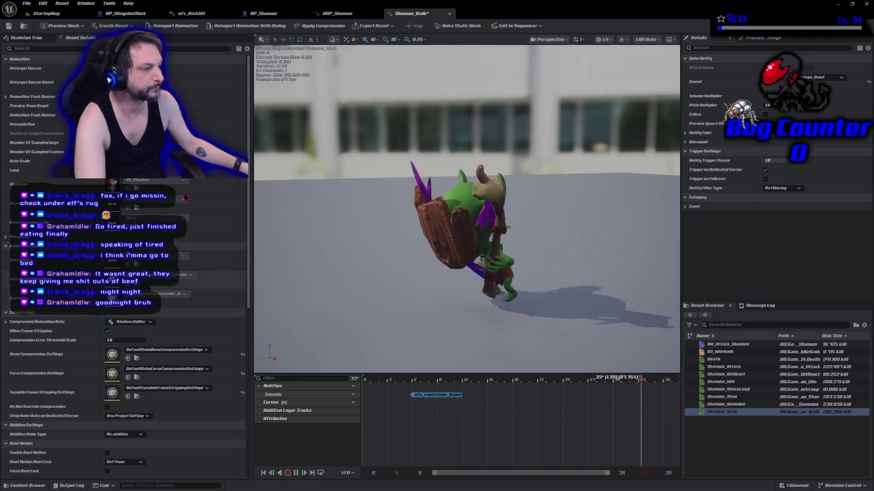
click(297, 473)
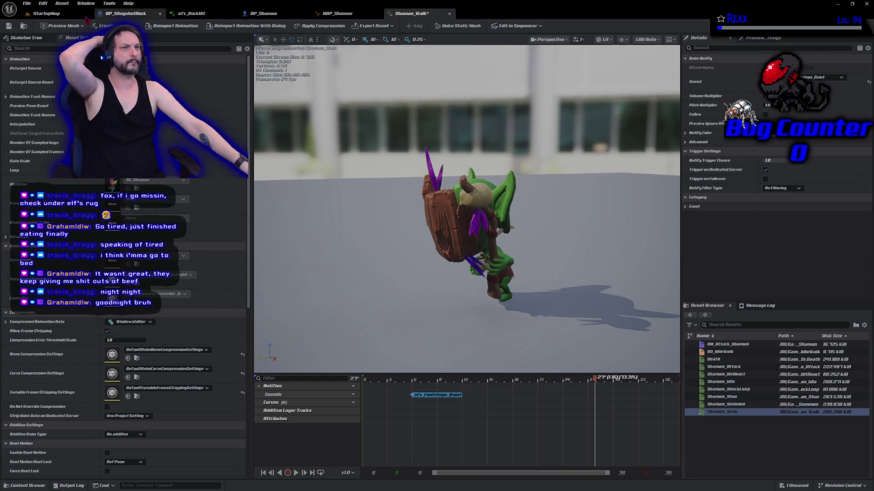
click(46, 14)
click(172, 25)
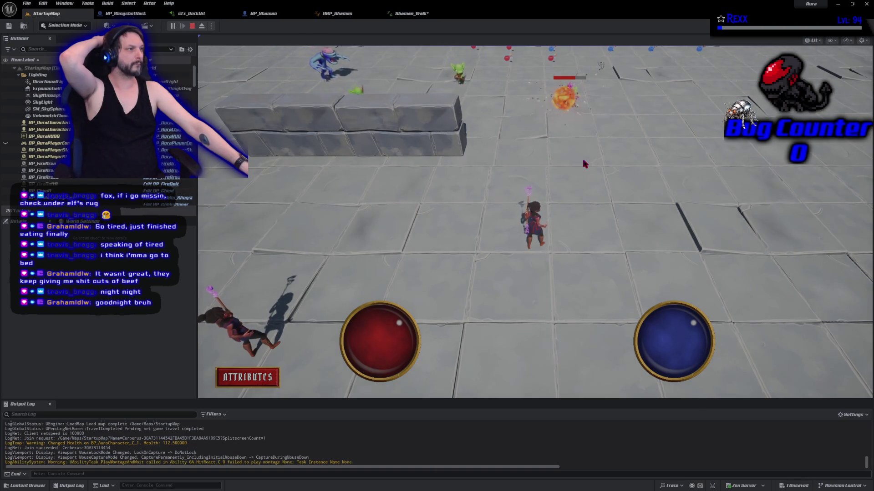
click(567, 115)
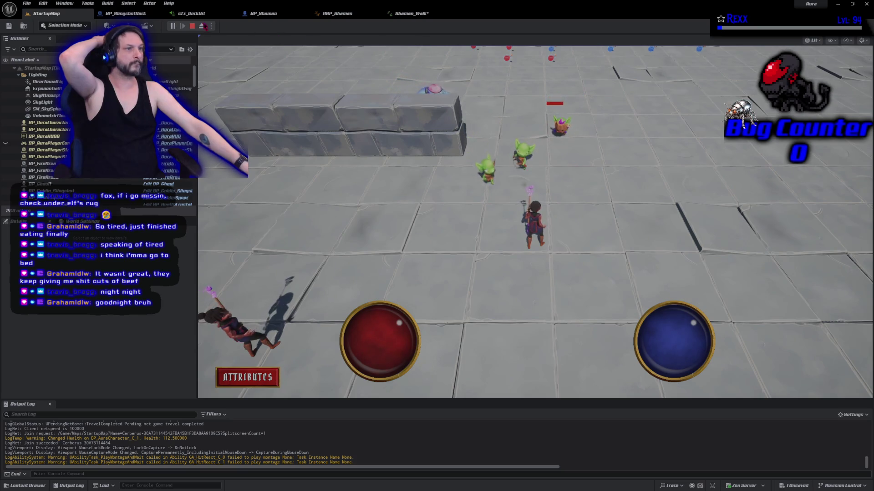
key(Escape)
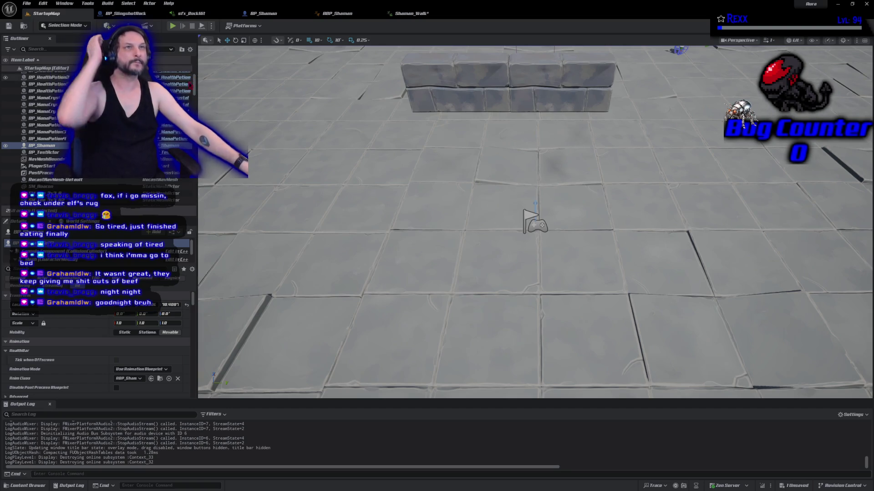
click(411, 13)
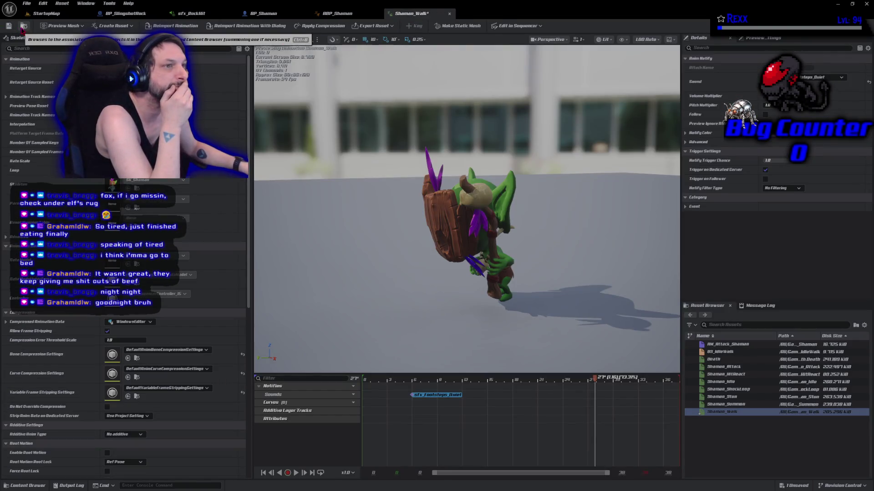
Save all modified assets, including the Shaman_Walk changes.
click(24, 27)
key(ctrl+s)
click(24, 26)
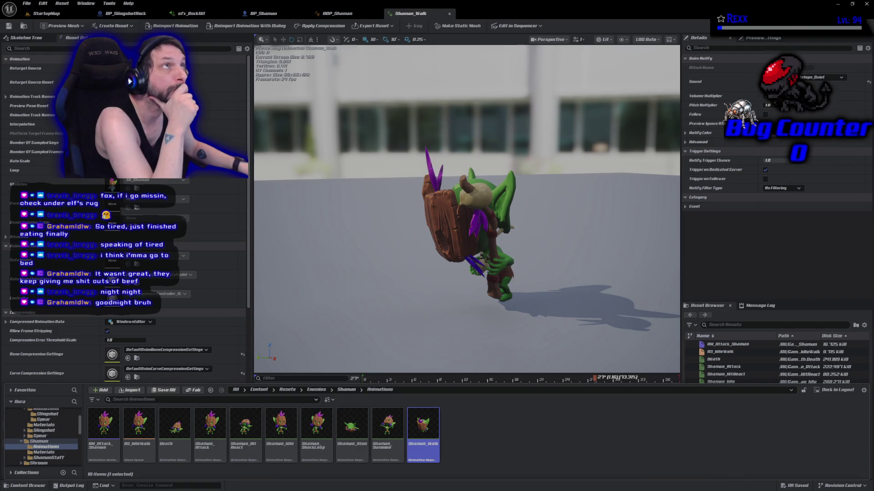
Create an AnimMontage from Shaman_HitReact named AM_Shaman_HitReact and open it.
click(251, 451)
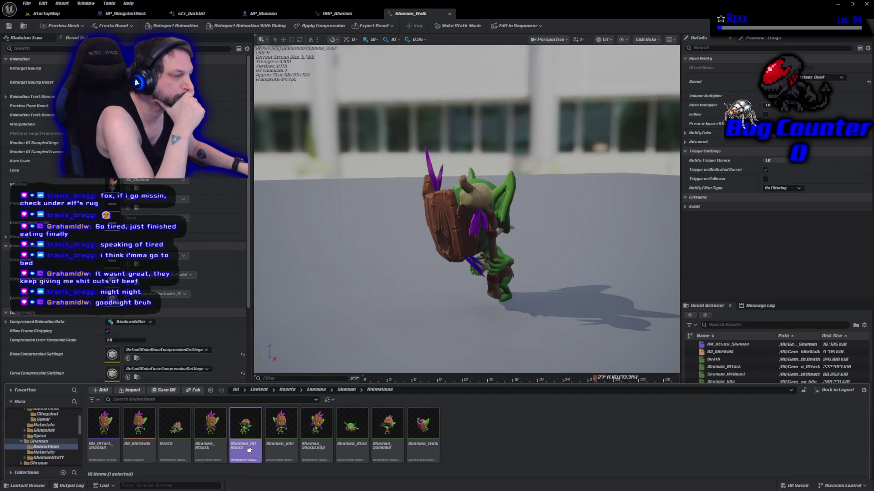
right_click(251, 451)
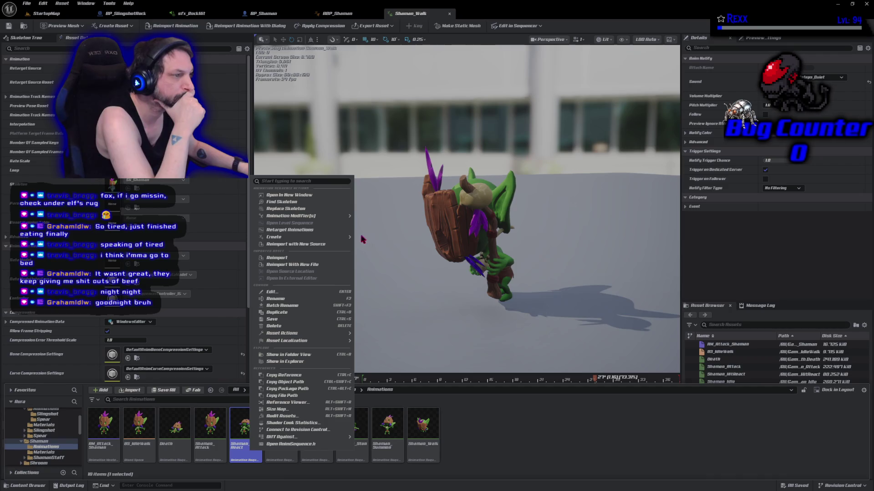
mouse_move(348, 237)
click(396, 247)
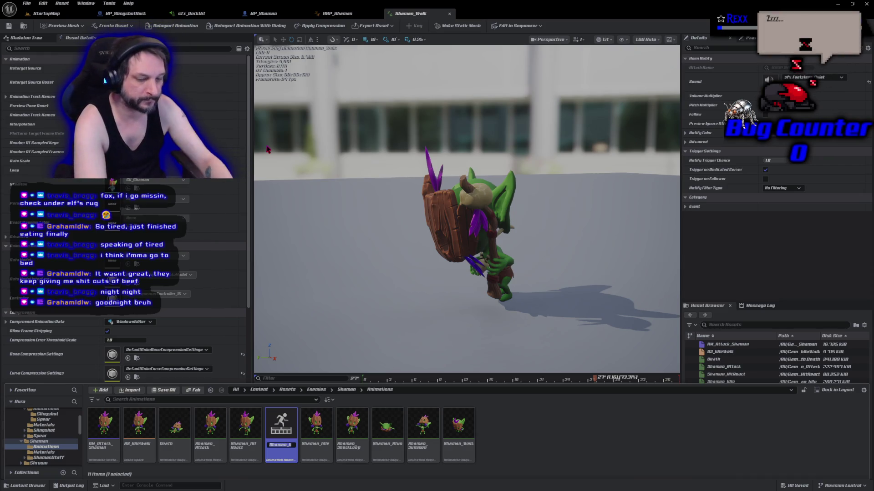
text(AM_Sham)
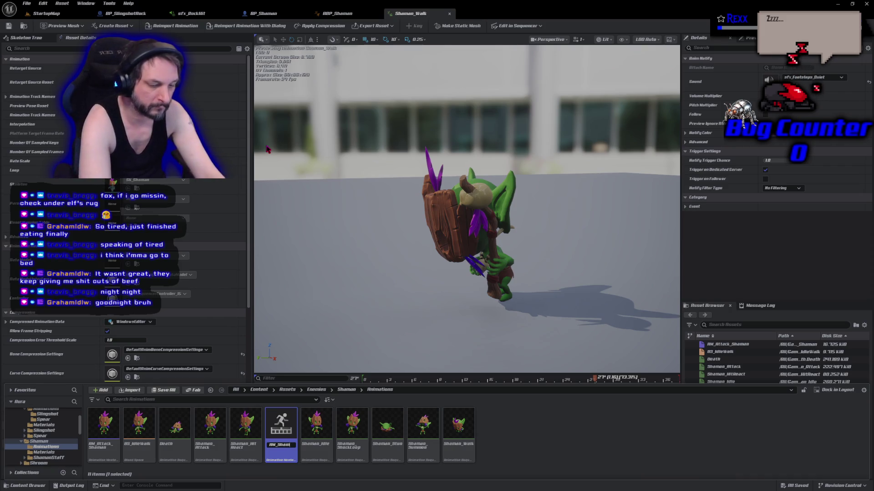
text(n_HitReact)
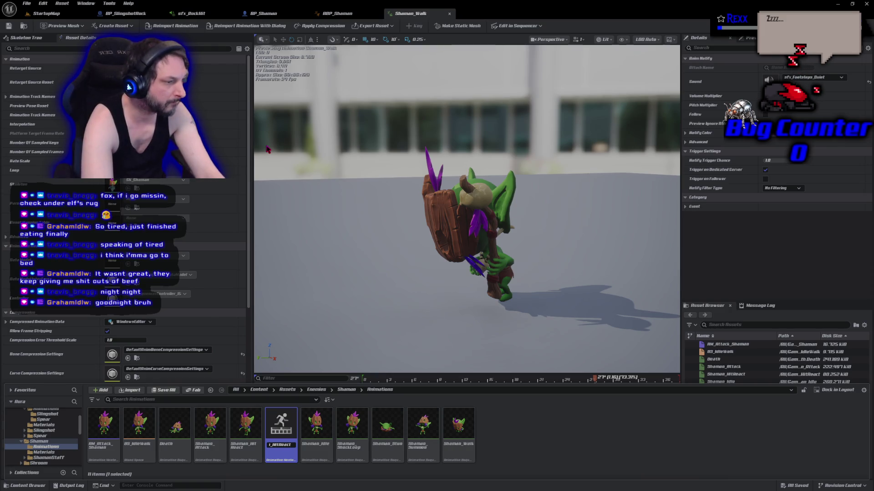
key(Return)
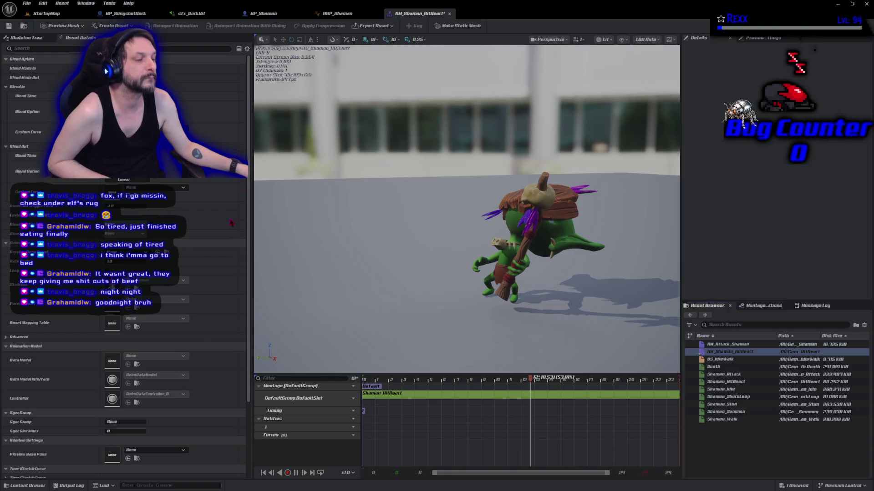
Rename the montage's Notifies track to Sounds.
mouse_move(266, 427)
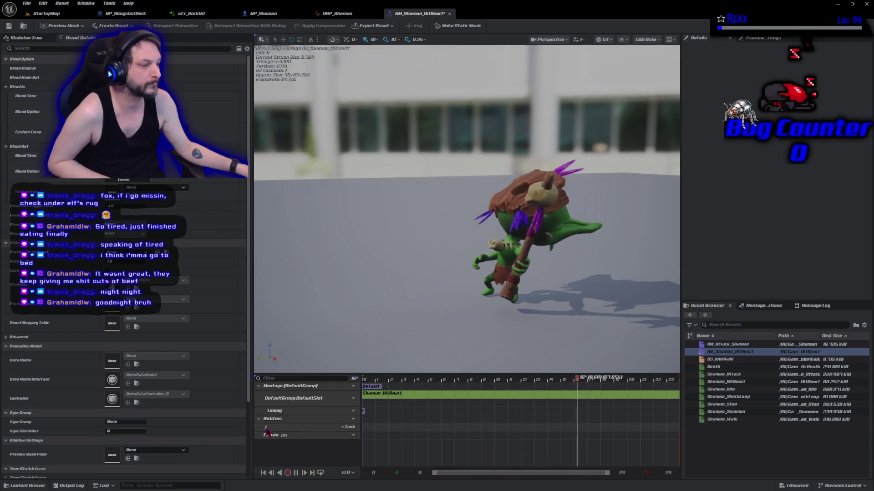
double_click(267, 428)
text(ounds)
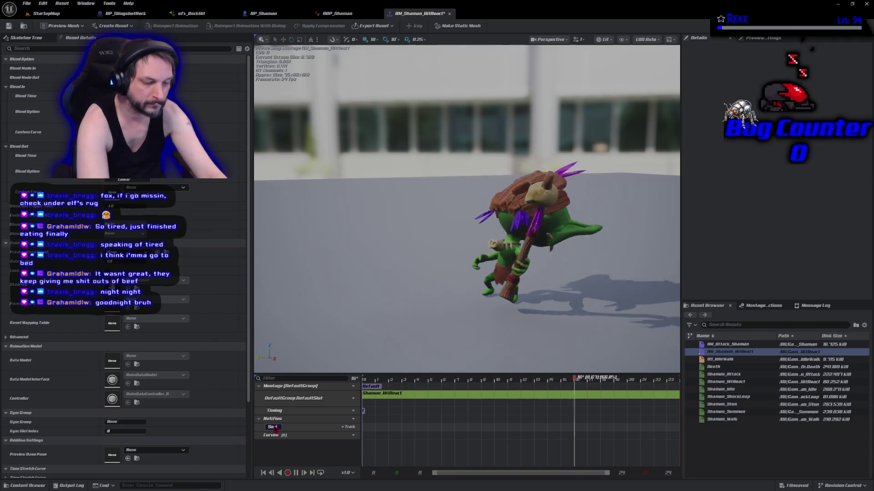
key(Return)
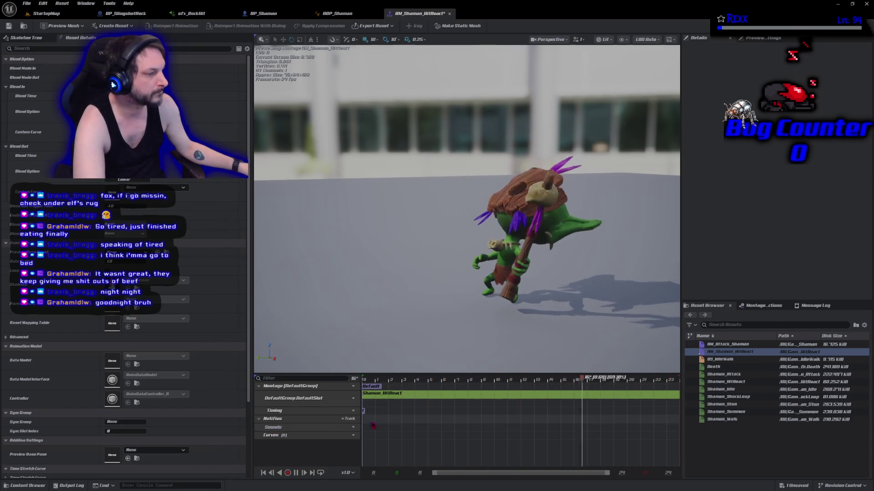
Stop the preview, rewind to frame 0, and add a Play Sound notify there.
click(321, 474)
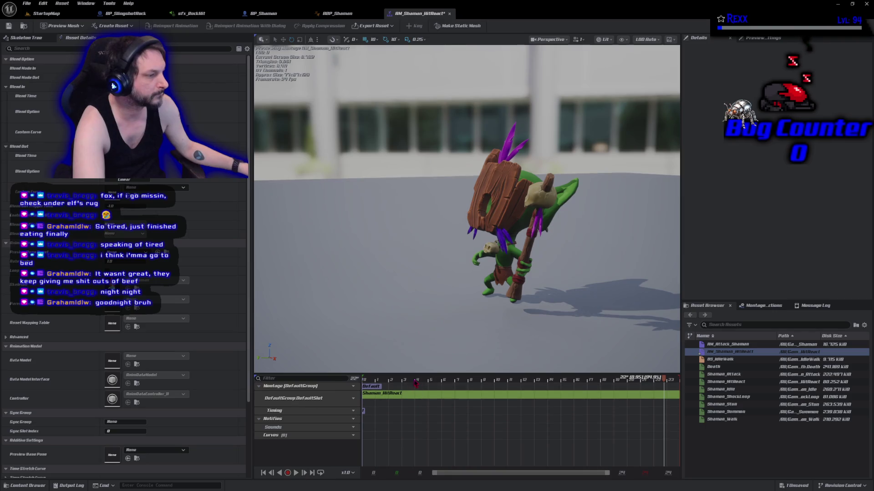
drag(402, 381, 375, 388)
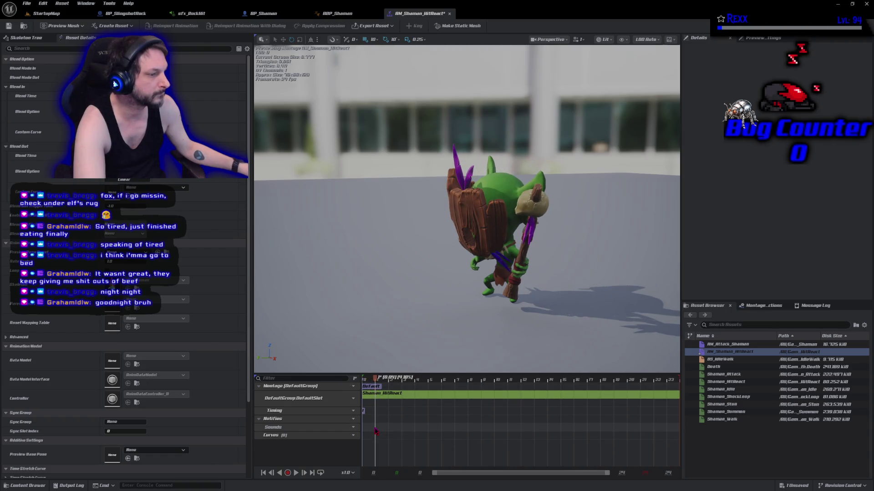
right_click(376, 431)
click(470, 461)
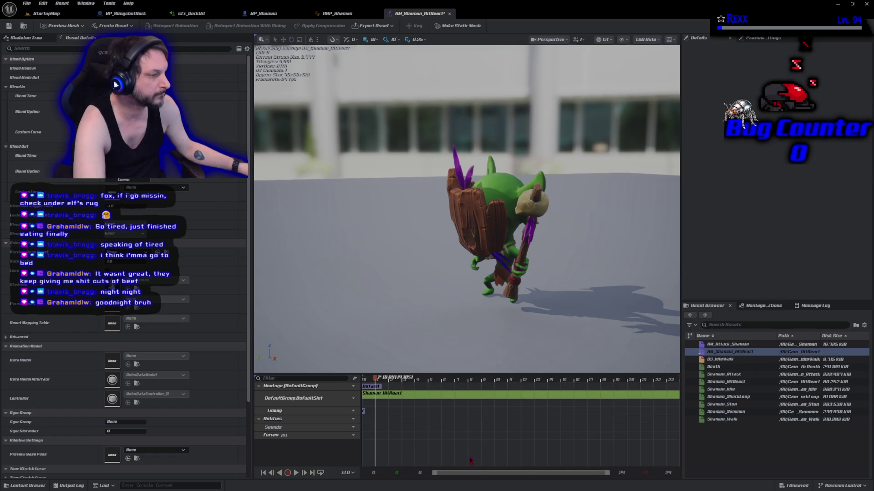
click(392, 430)
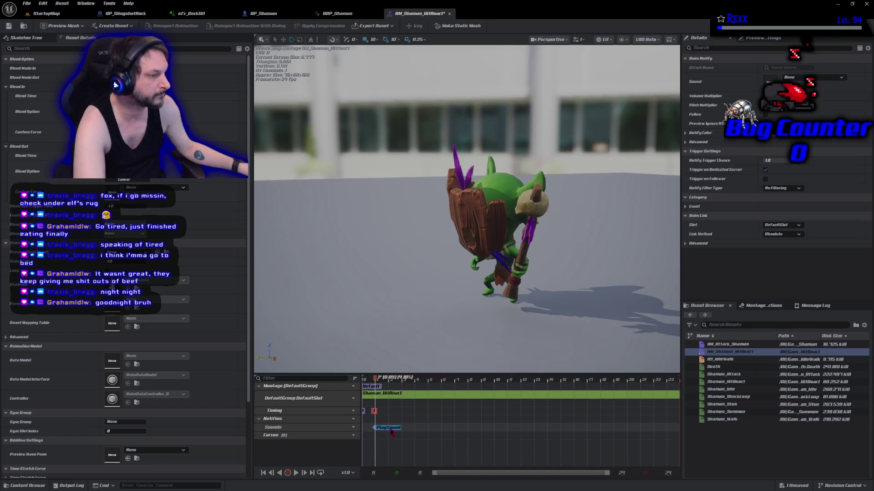
Set the notify's sound to sfx_GoblinHurt and save the hit-react montage.
click(818, 79)
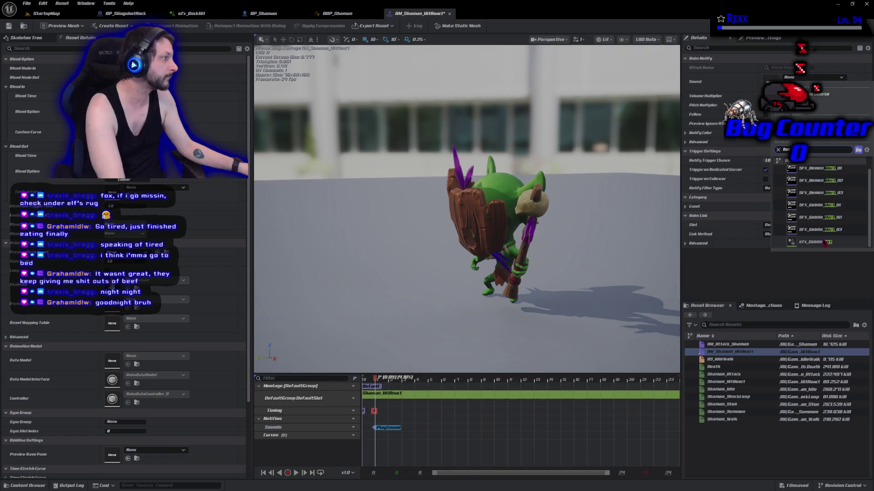
click(825, 242)
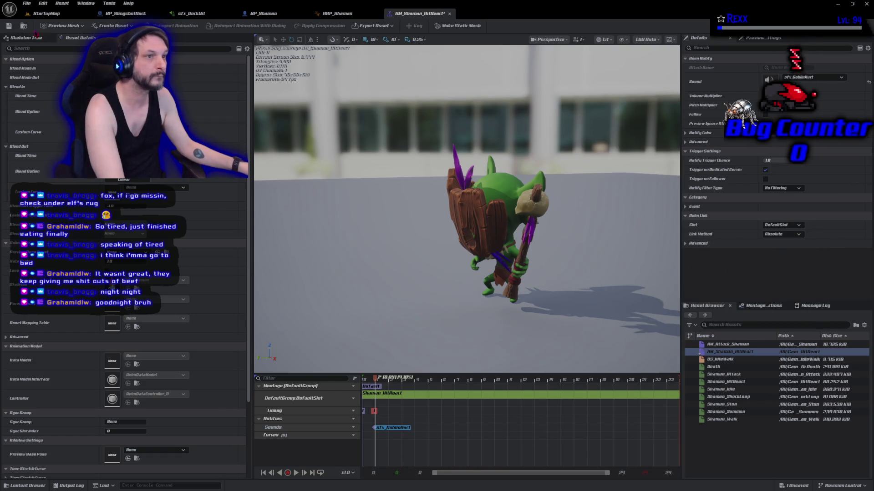
click(9, 25)
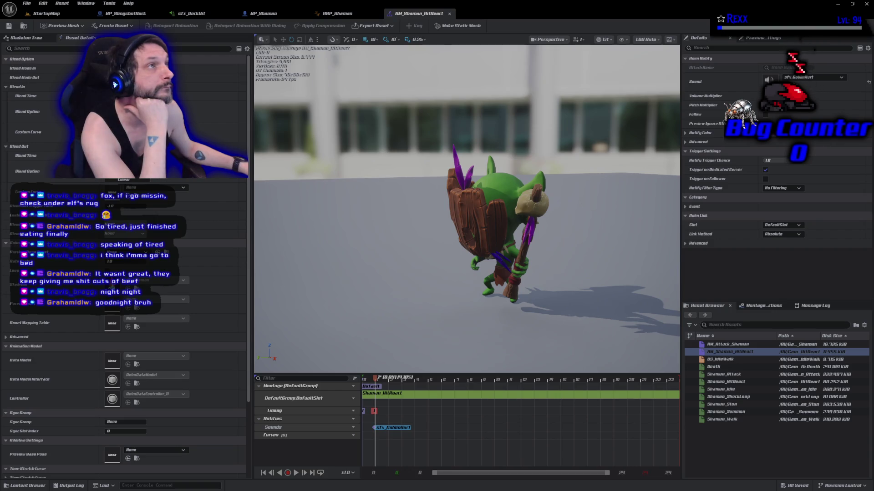
click(282, 13)
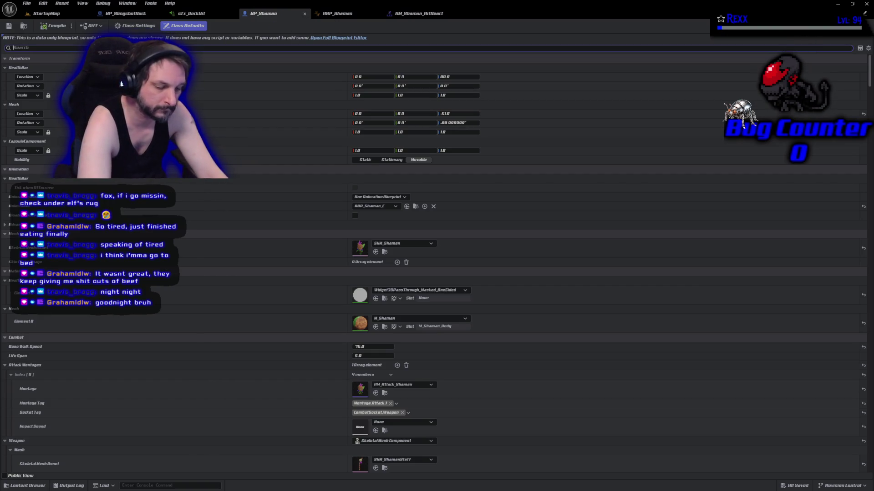
Set BP_Shaman's Hit React Montage to AM_Shaman_HitReact, save, and clear the search filter.
text(sf)
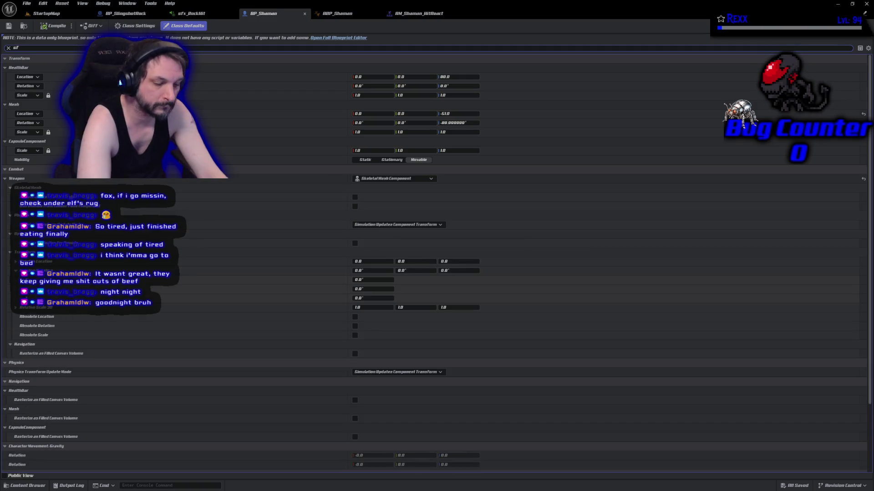
text(x)
key(BackSpace)
key(BackSpace)
key(BackSpace)
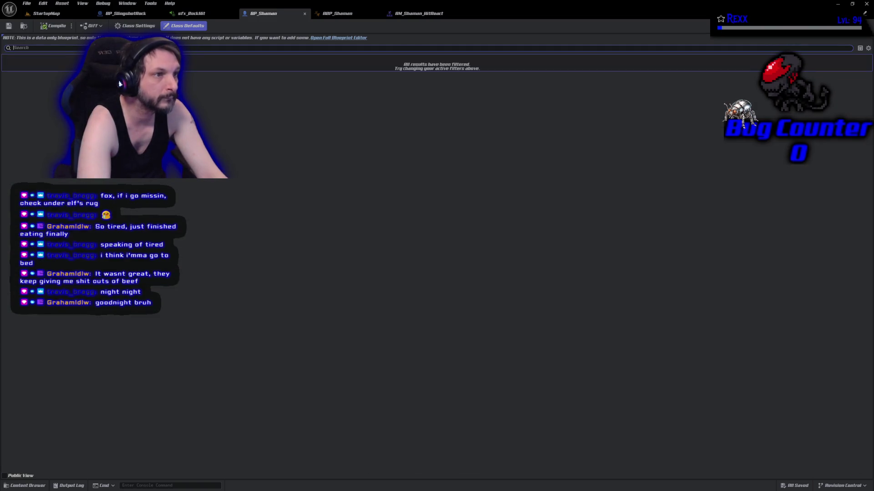
text(h)
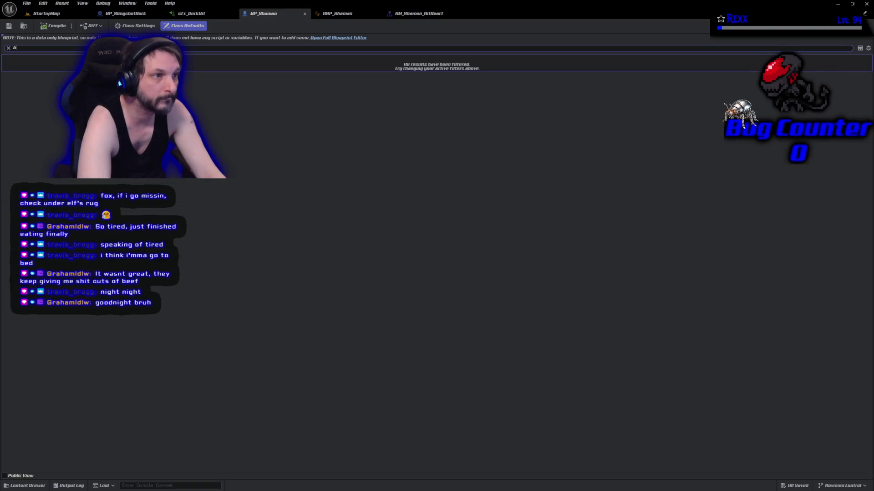
text(urtit)
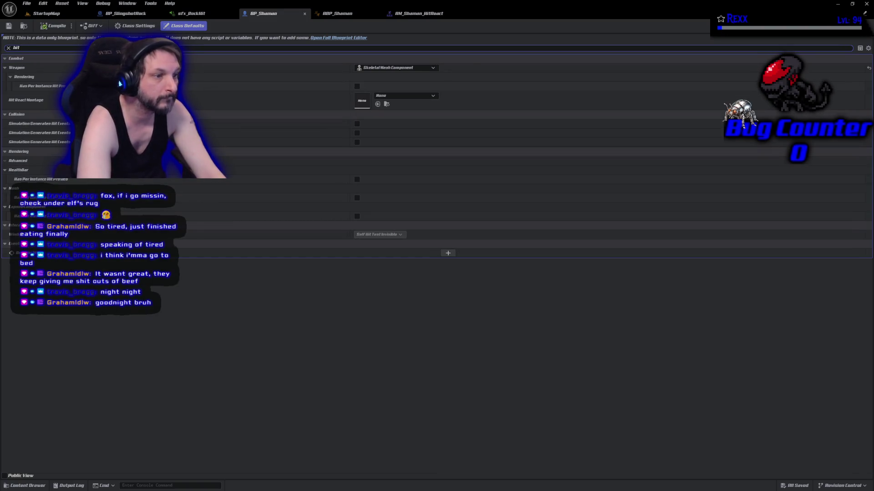
click(409, 95)
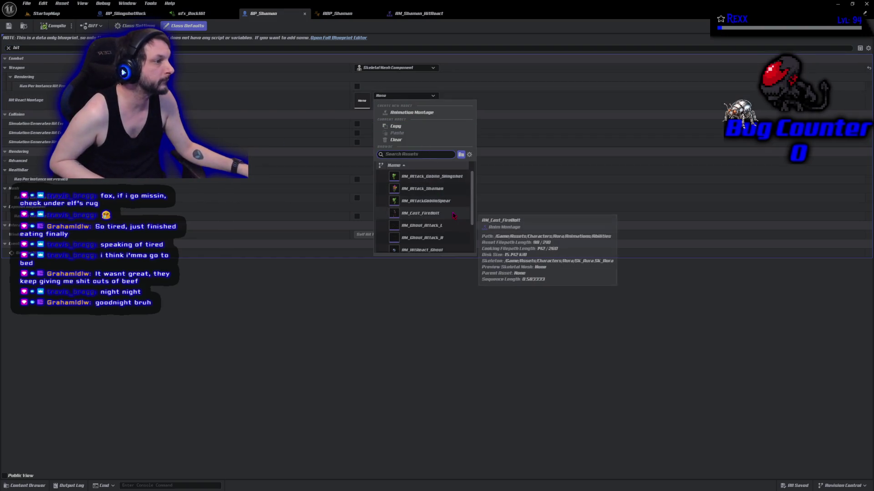
scroll(451, 228, down, 2)
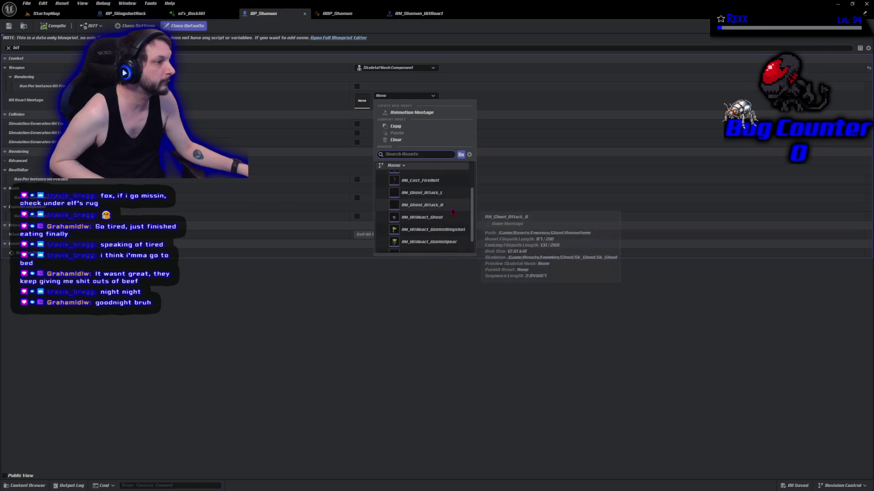
click(449, 241)
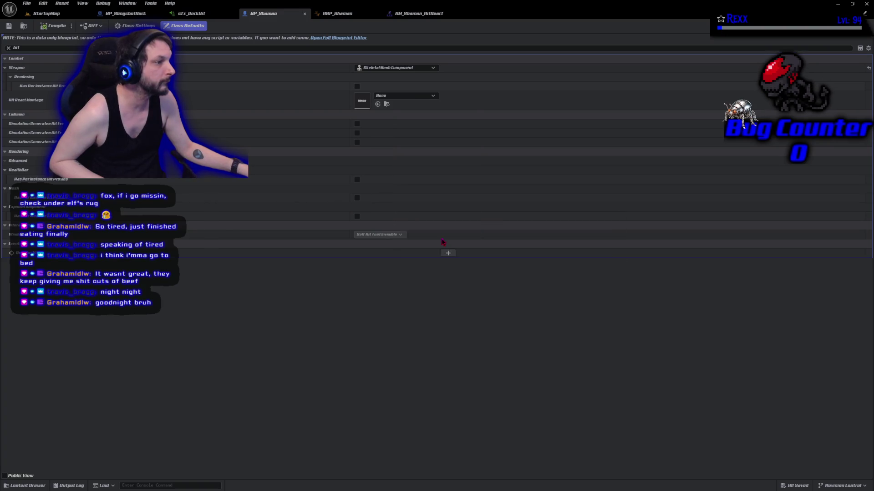
click(9, 26)
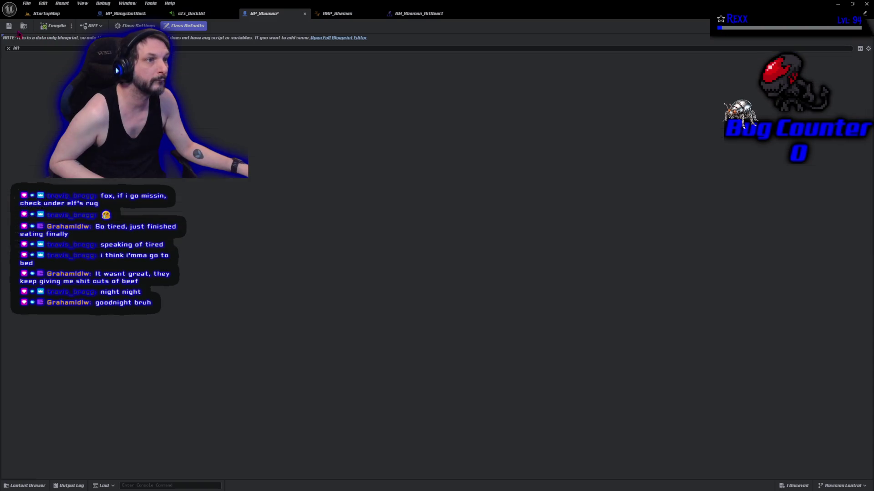
click(8, 48)
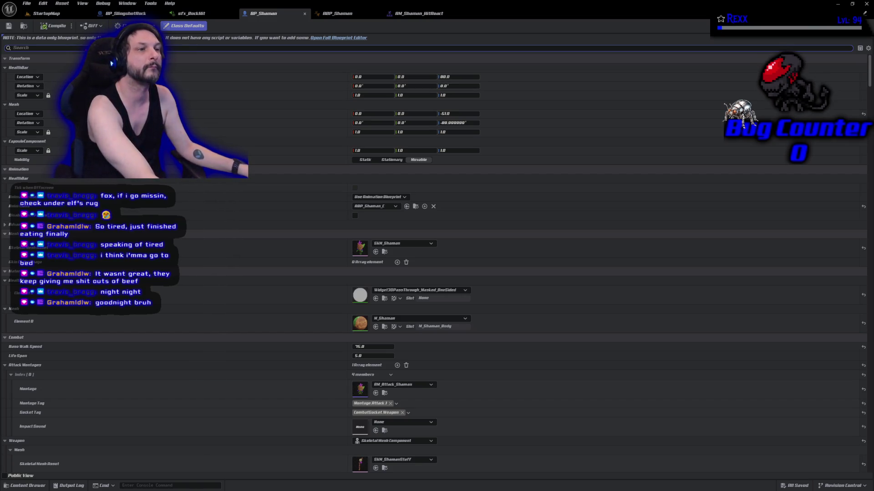
Set BP_Shaman's Death Sound to sfx_GoblinDeath and compile the blueprint.
text(d)
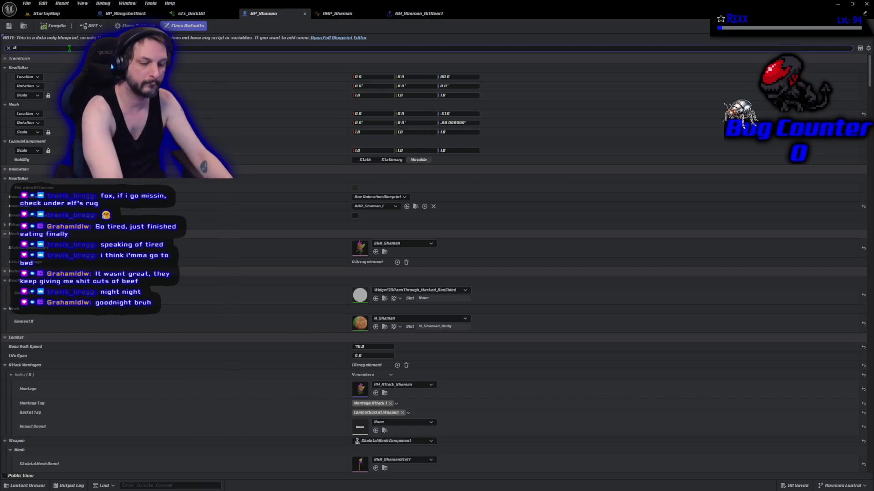
text(eath)
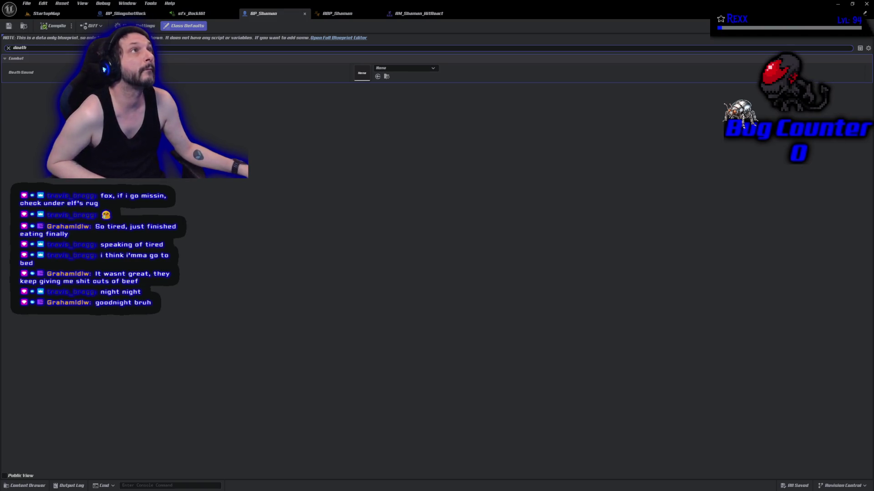
click(417, 67)
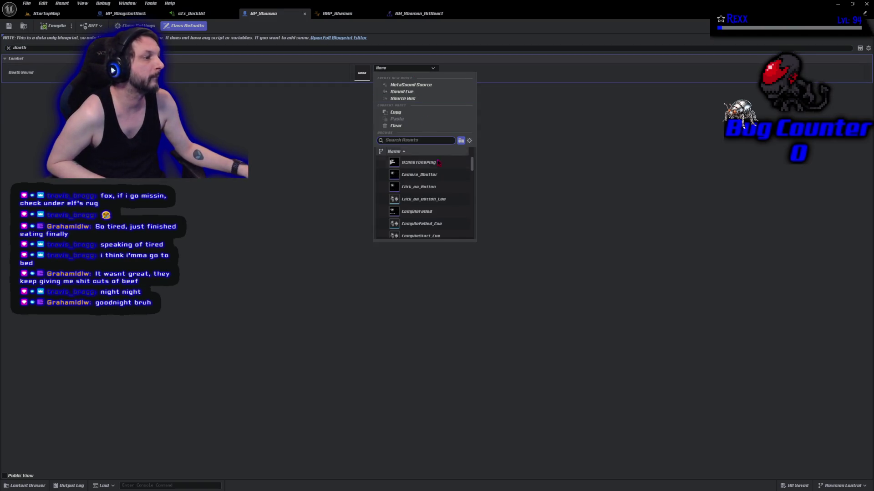
text(death)
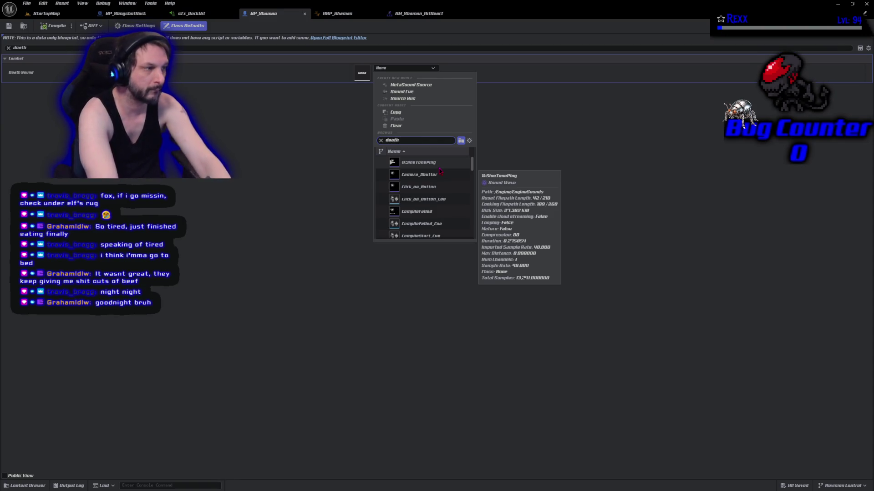
click(421, 235)
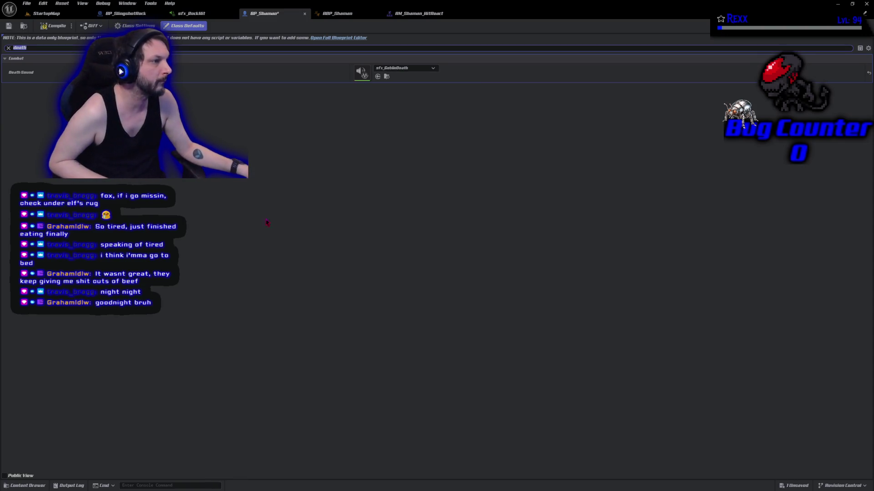
click(53, 27)
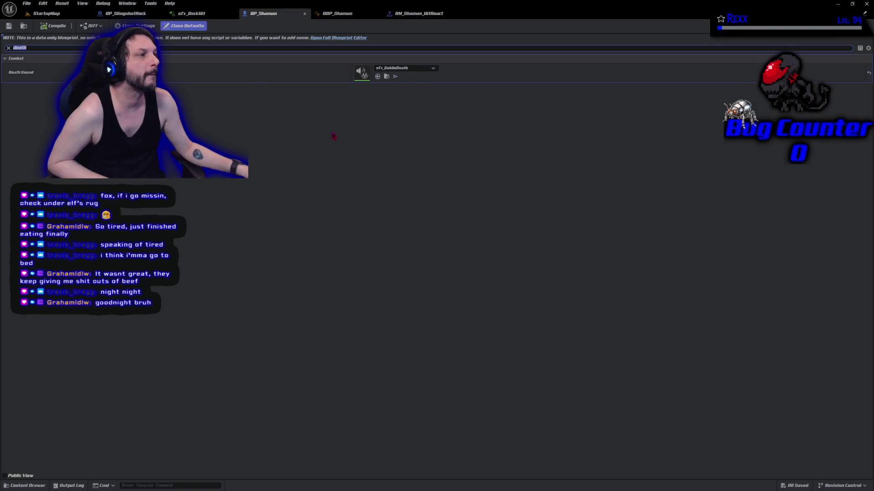
Browse to the sfx_GoblinDeath asset and open the MetaSound.
click(387, 77)
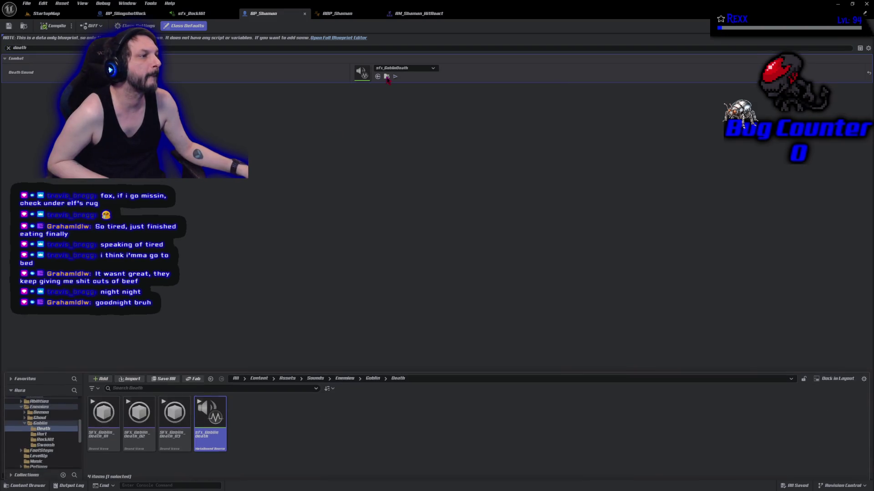
click(363, 74)
double_click(363, 74)
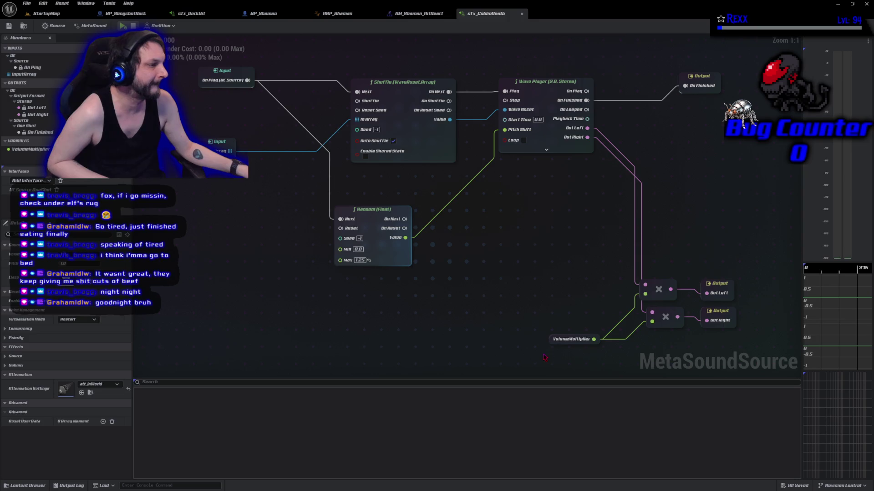
Save the sfx_GoblinDeath MetaSound and preview its sound.
click(552, 341)
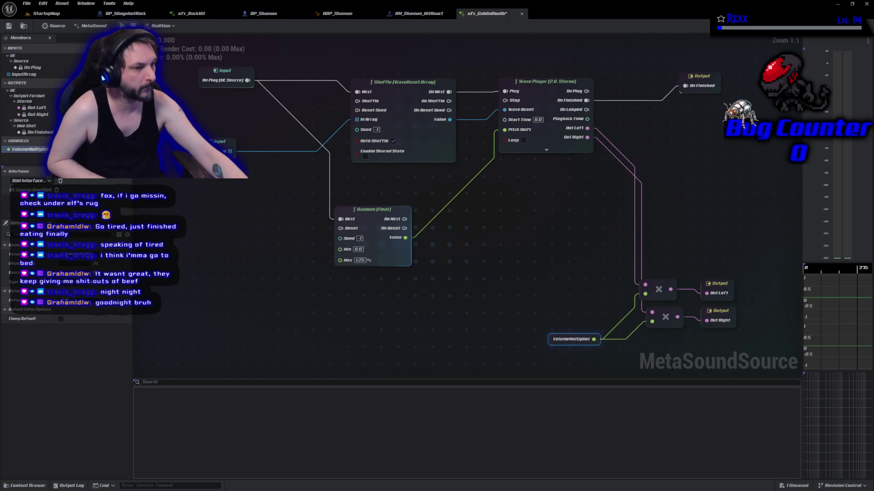
key(ctrl+s)
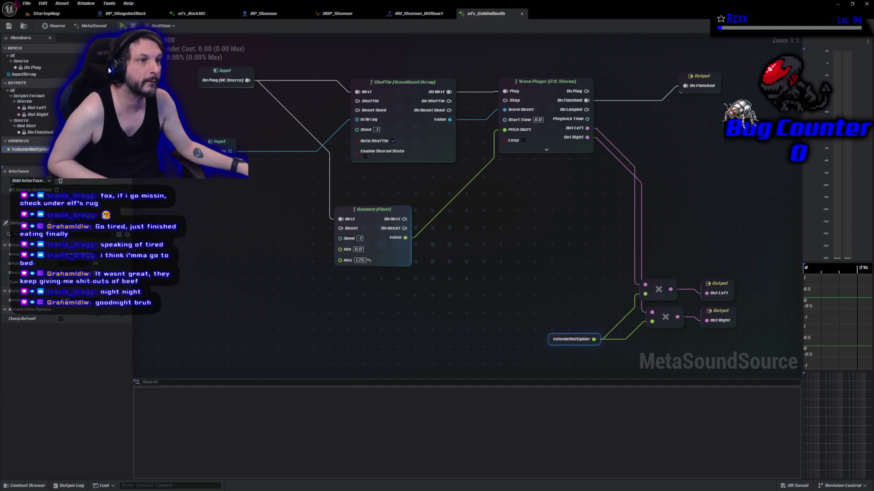
key(space)
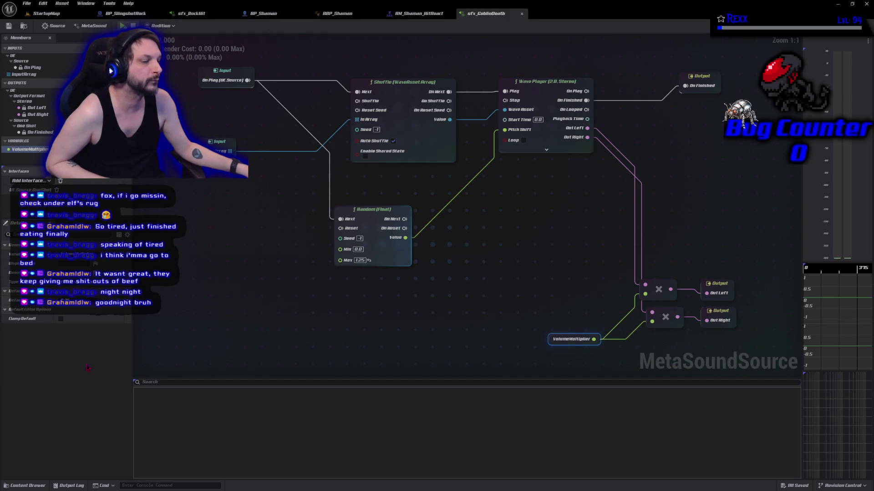
Open the Content Drawer and scroll through the folder tree.
click(44, 487)
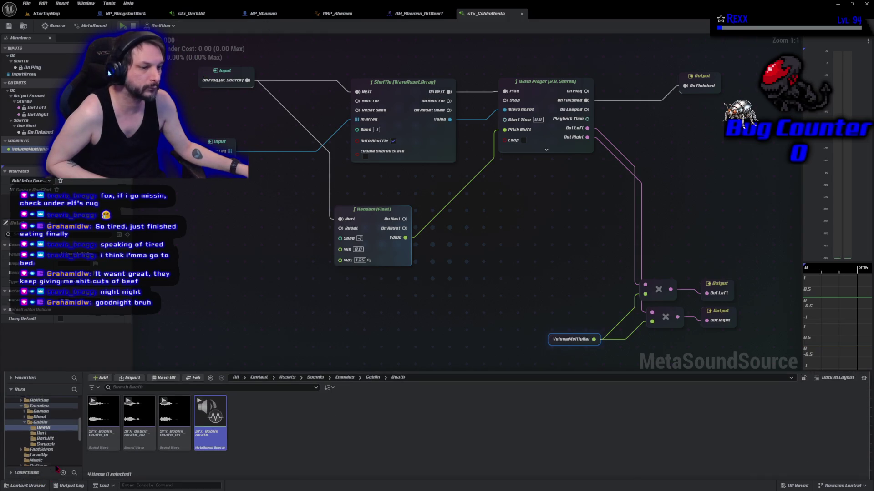
scroll(49, 427, up, 2)
scroll(49, 427, up, 5)
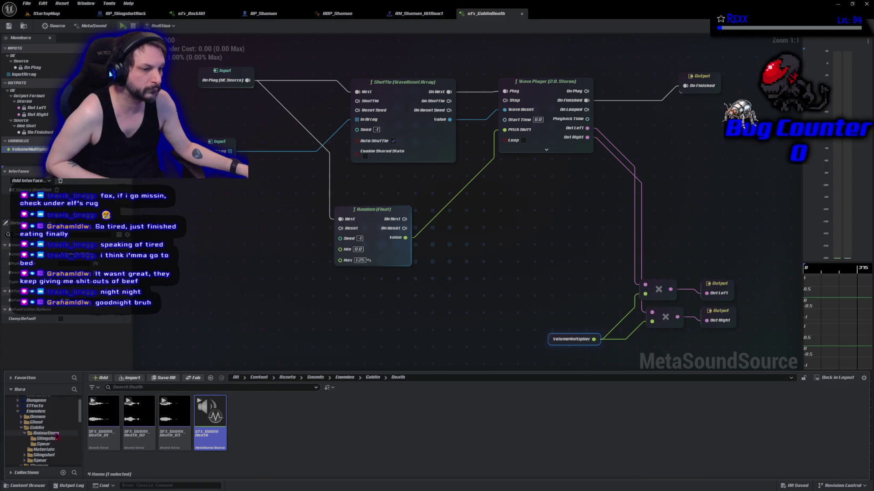
scroll(56, 436, down, 5)
scroll(56, 437, down, 1)
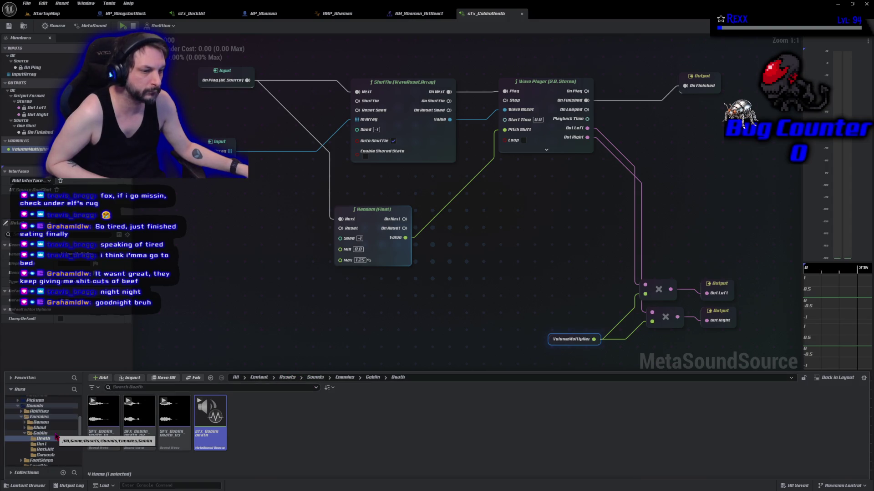
scroll(56, 434, up, 10)
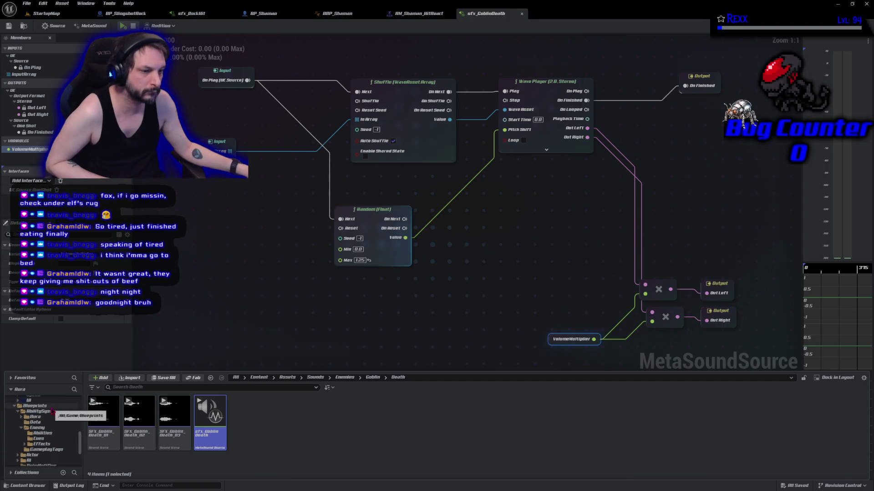
Open the BP_FireBolt blueprint by way of the GA_EnemyFireBolt ability.
click(48, 435)
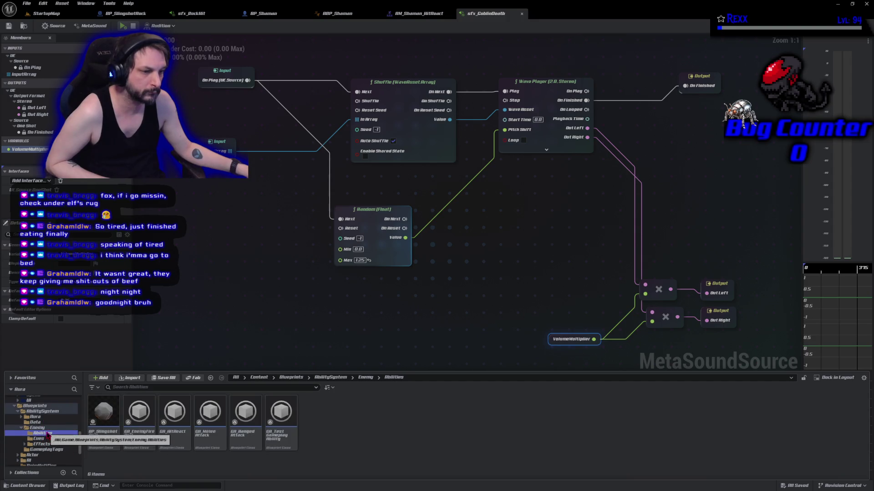
double_click(144, 445)
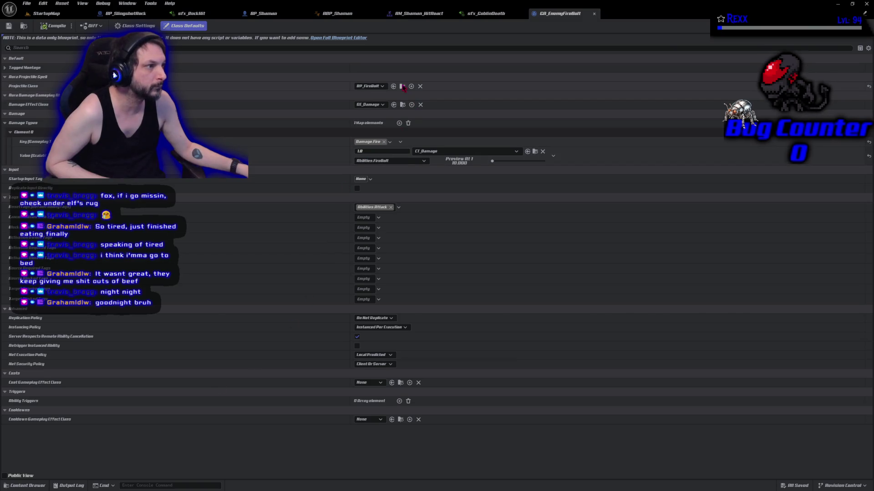
click(403, 86)
double_click(110, 438)
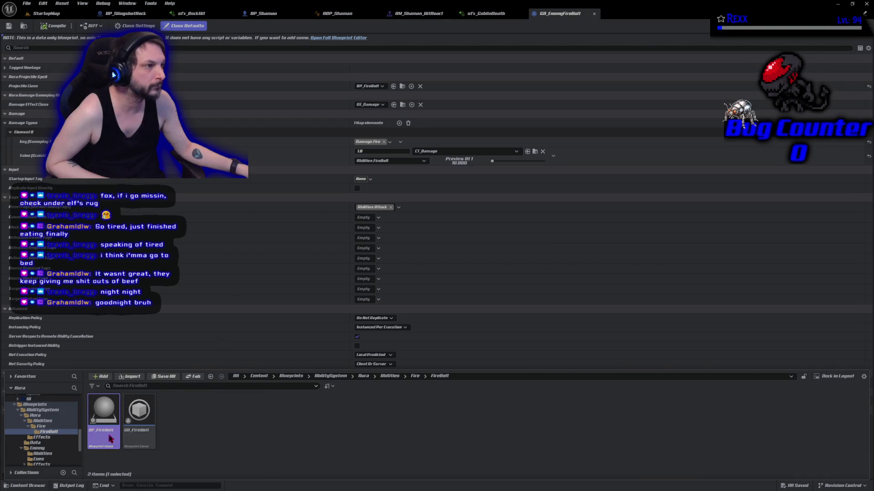
Set BP_FireBolt's Sphere radius to 15, compile, save, and start a play test.
click(150, 38)
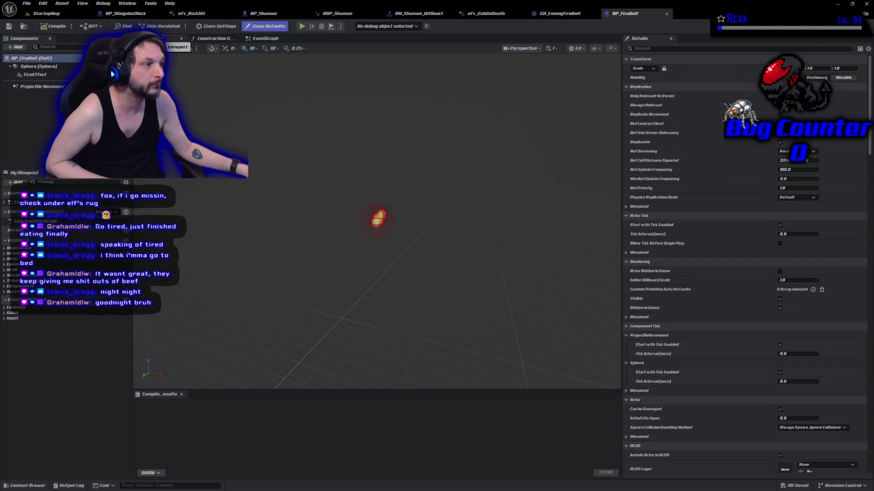
click(38, 66)
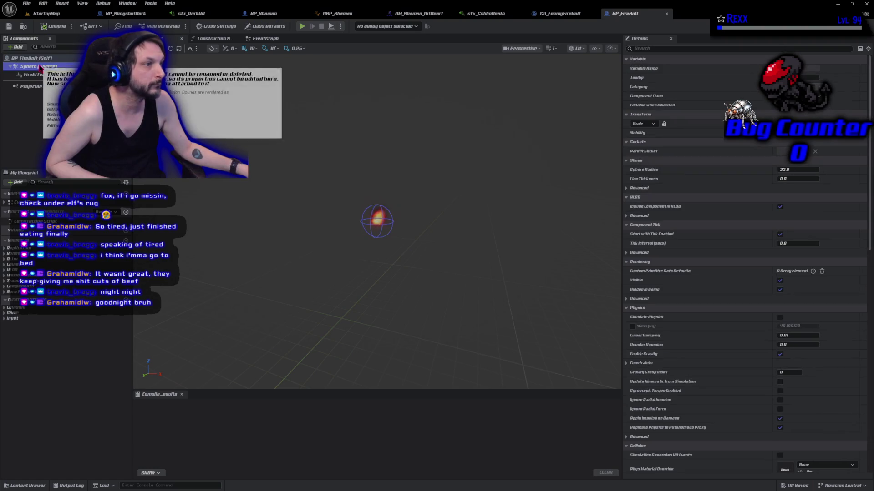
click(796, 169)
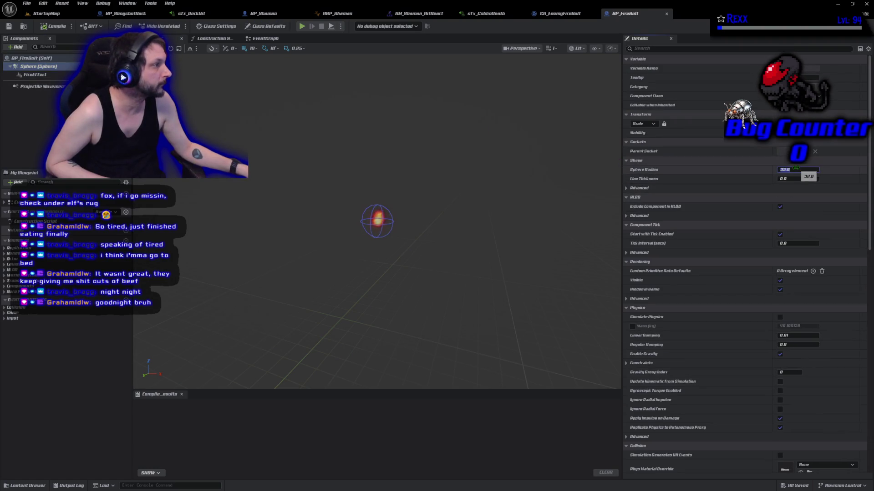
text(15)
key(Return)
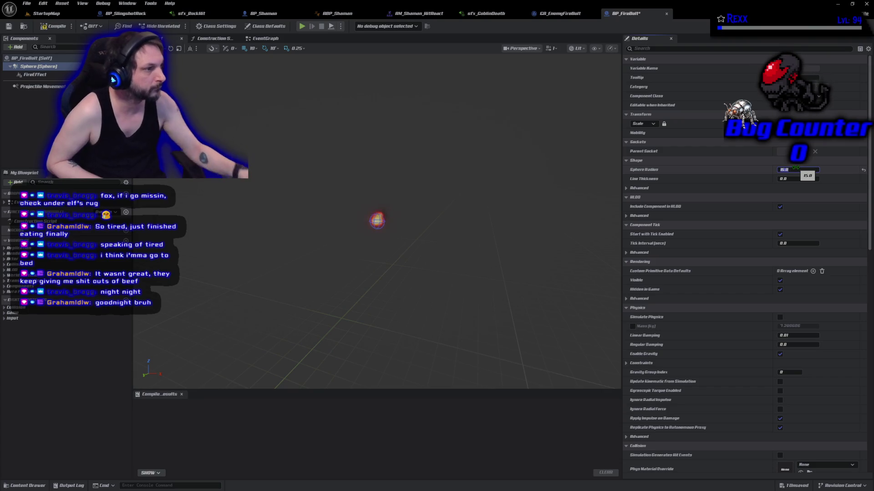
click(53, 26)
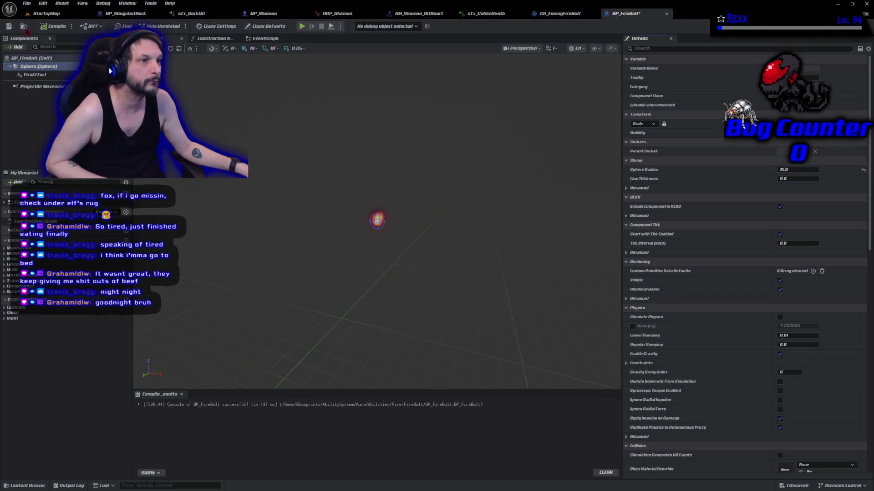
click(9, 26)
key(alt+p)
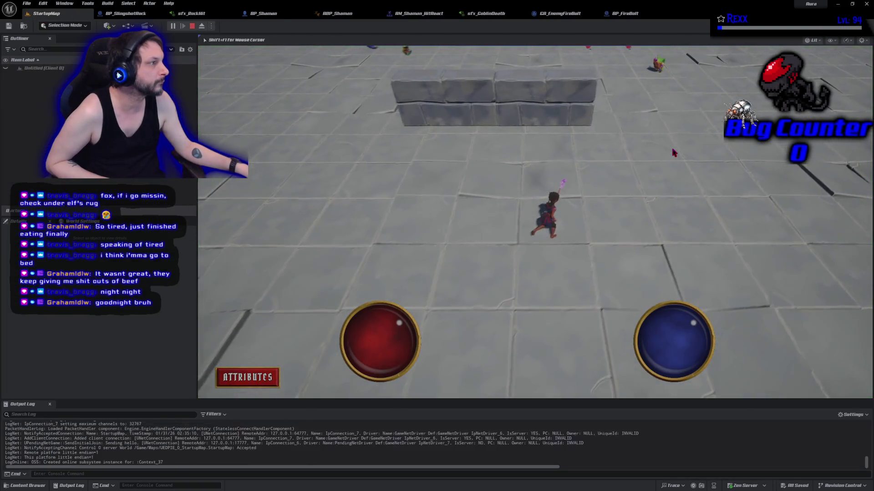
Play the level in the editor window against the goblins, then stop the session.
click(647, 150)
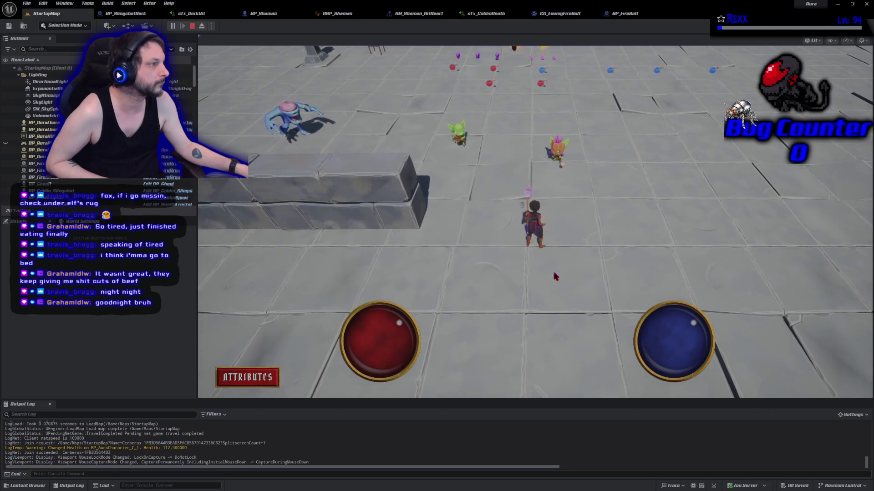
click(193, 27)
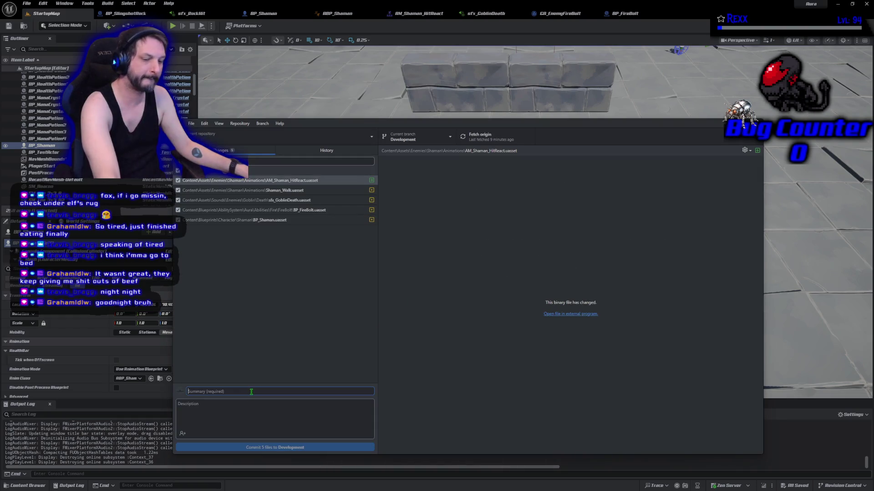
Commit the five files as '211. Goblin Shaman - Sound Notifies', push to origin, return to Unreal.
text(211. Goblin Shaman - Sound Notifies)
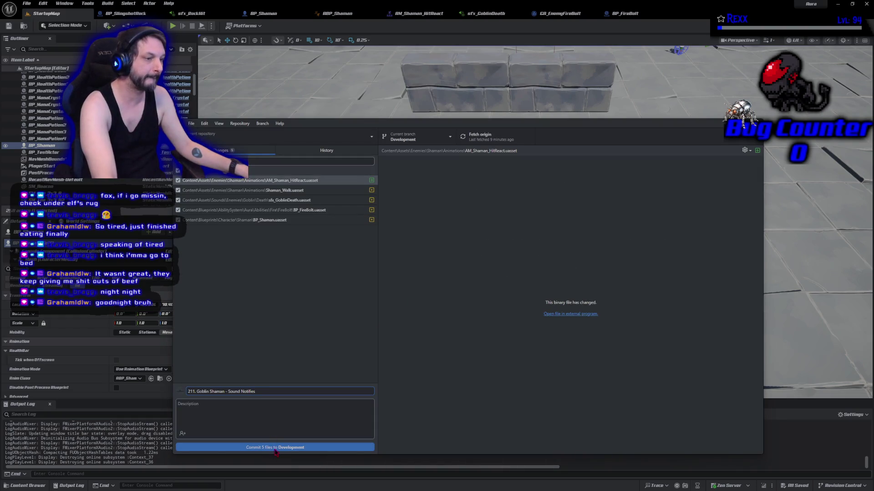
click(275, 448)
click(652, 216)
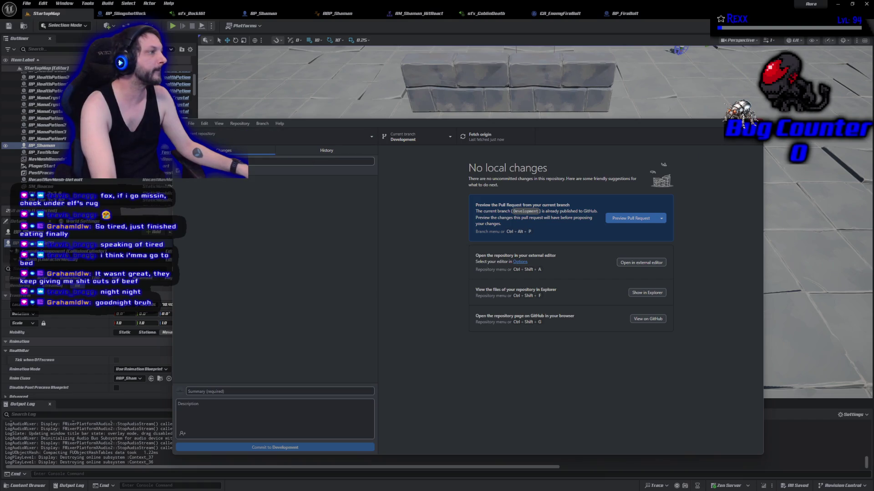
click(438, 39)
click(110, 16)
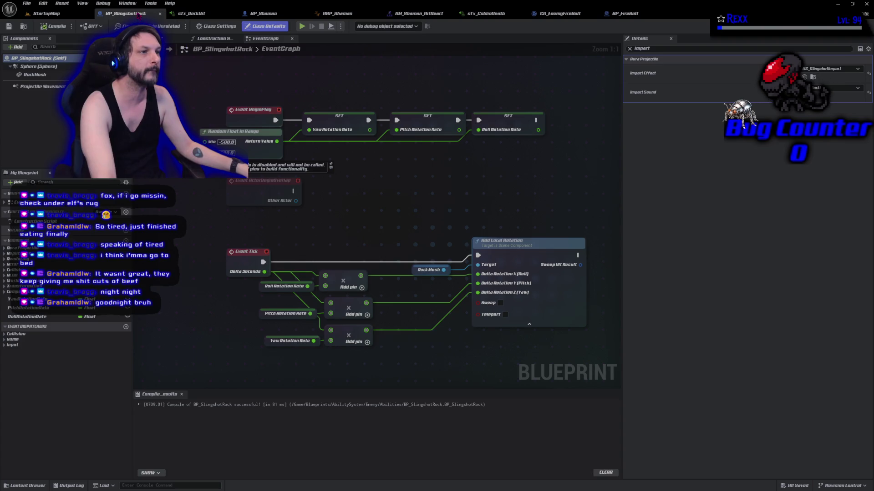
Select BP_Ghoul in StartupMap, open its blueprint, and open ABP_Ghoul from the Anim Class.
click(46, 13)
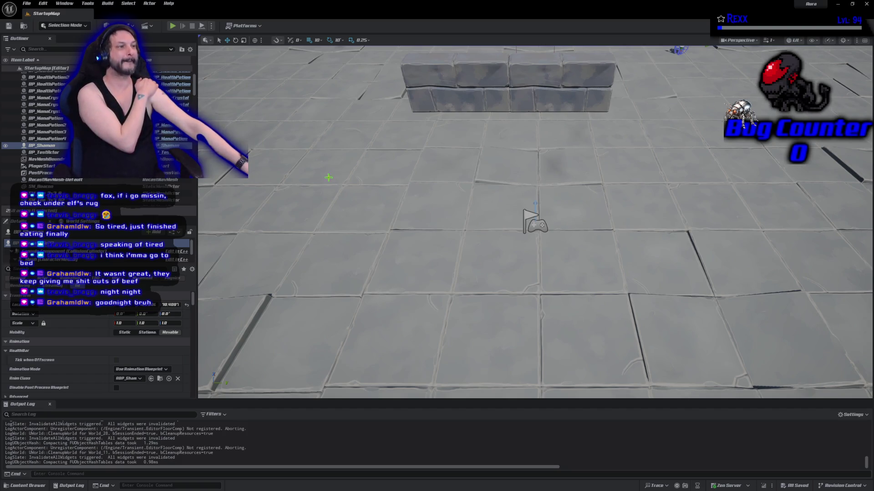
click(390, 179)
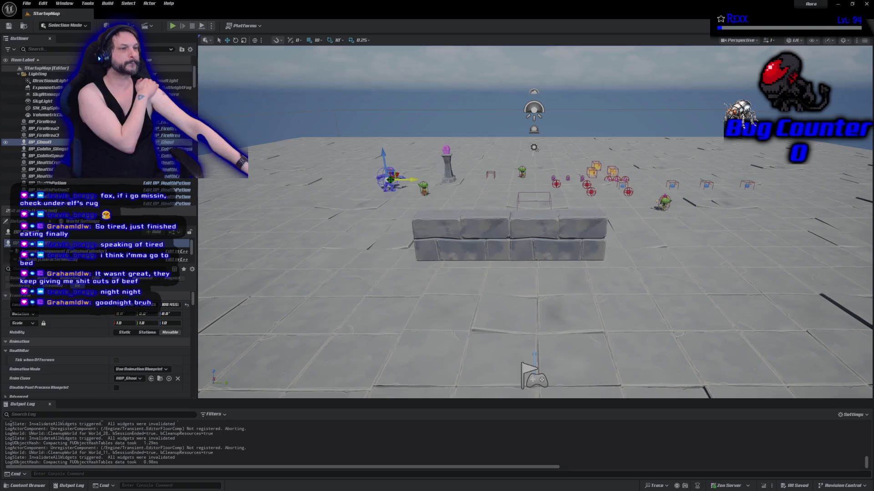
click(172, 143)
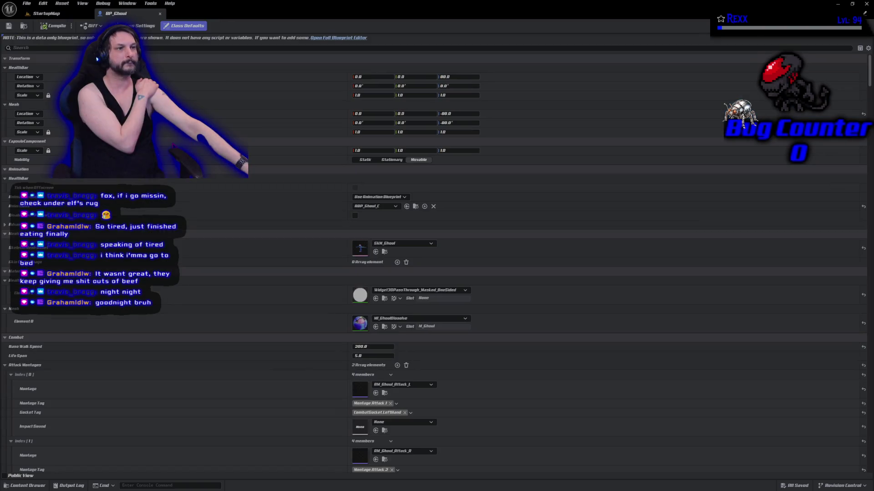
click(325, 39)
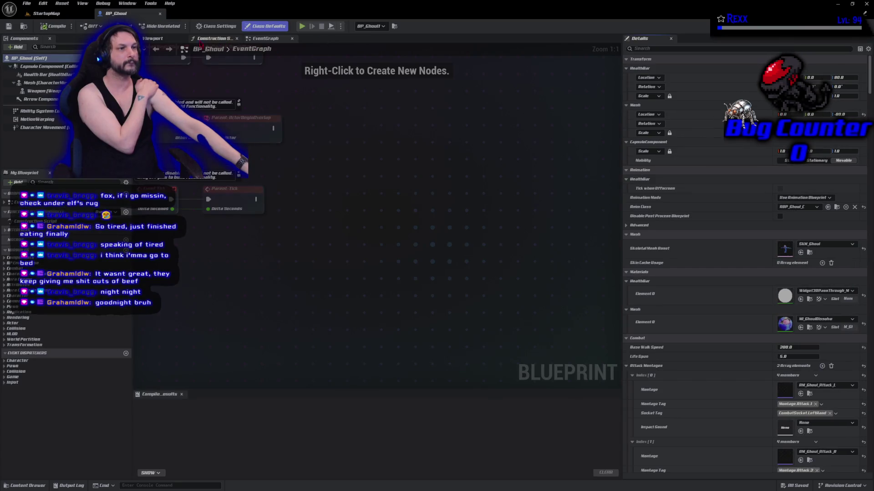
click(150, 39)
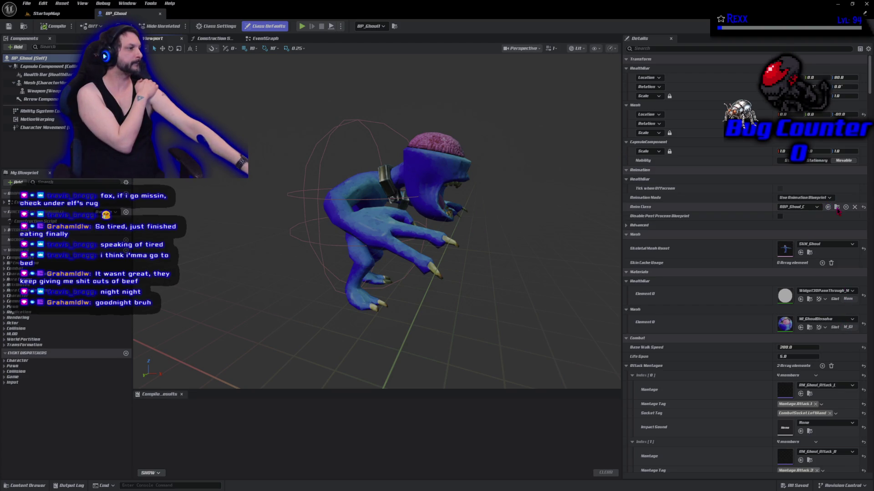
click(836, 207)
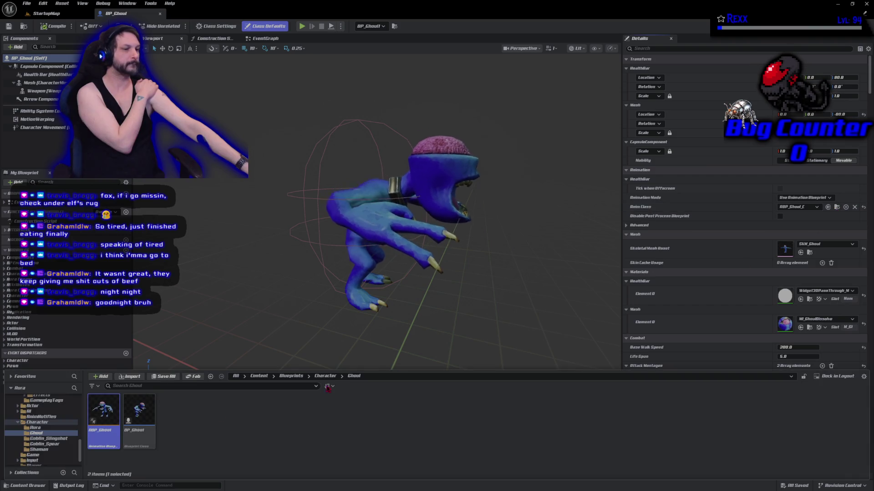
double_click(109, 434)
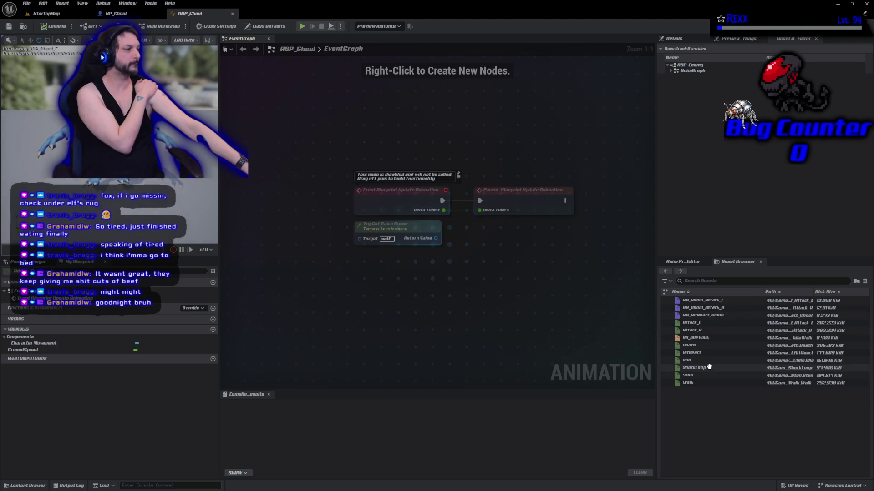
Open the Ghoul's Walk animation and stop its preview at frame 0.
click(703, 382)
double_click(702, 383)
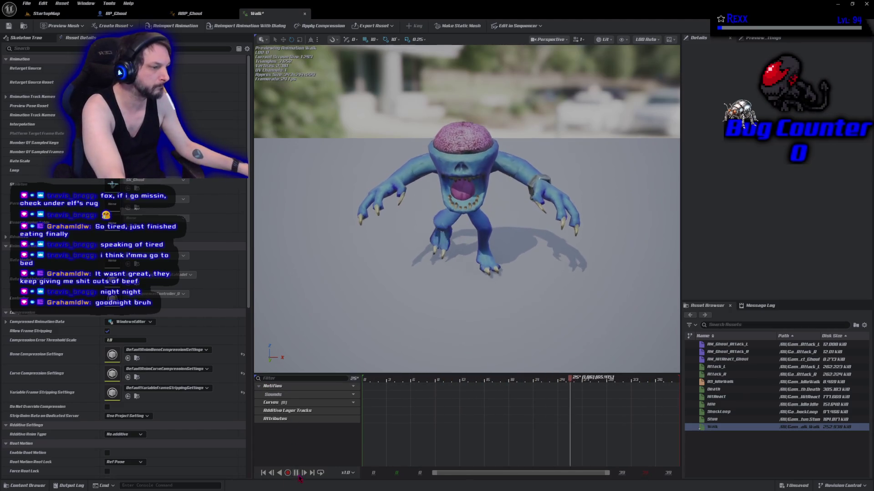
click(263, 472)
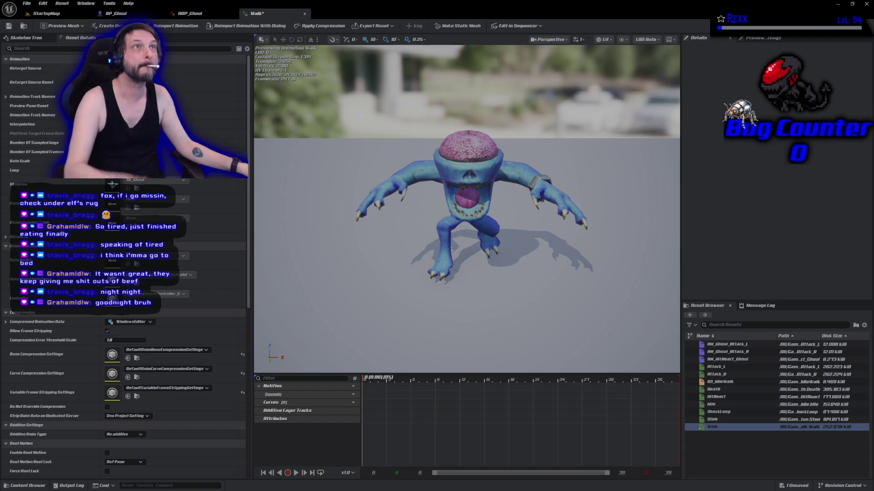
Add a Play Sound notify at the start of the Walk notify track and select it to view its details.
right_click(378, 398)
mouse_move(414, 417)
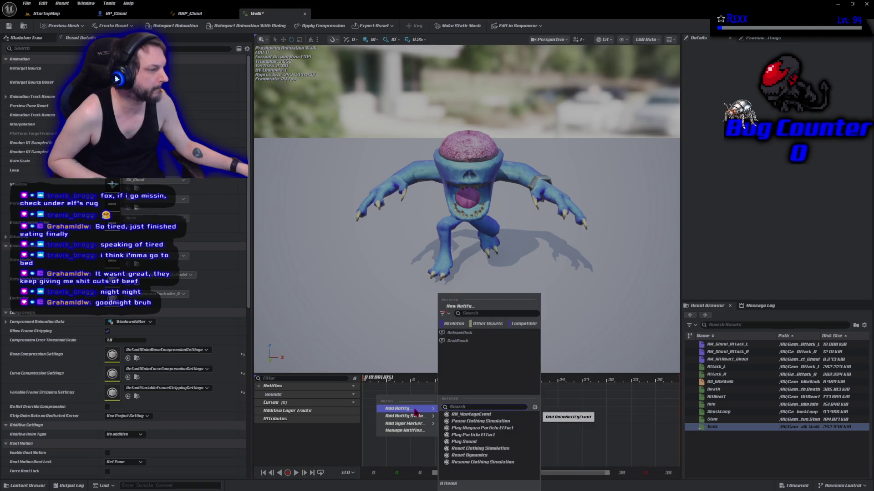
click(472, 436)
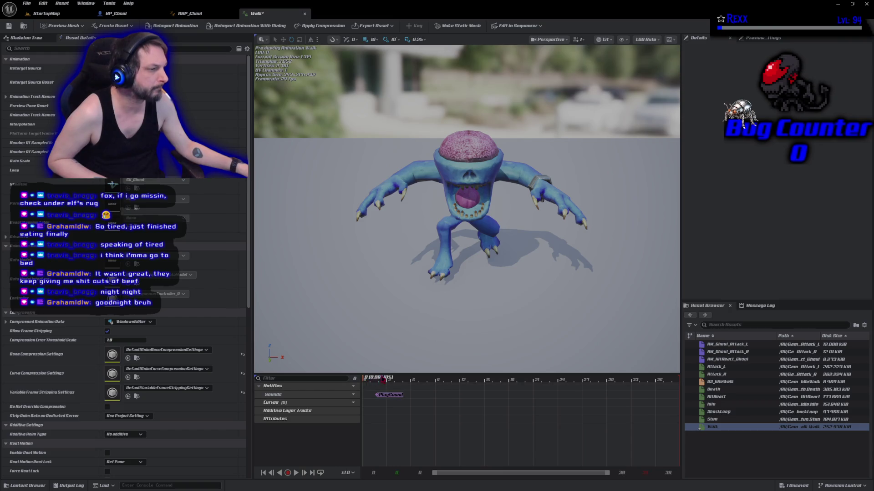
mouse_move(384, 380)
mouse_down()
mouse_move(392, 381)
mouse_move(371, 387)
mouse_move(383, 401)
mouse_up()
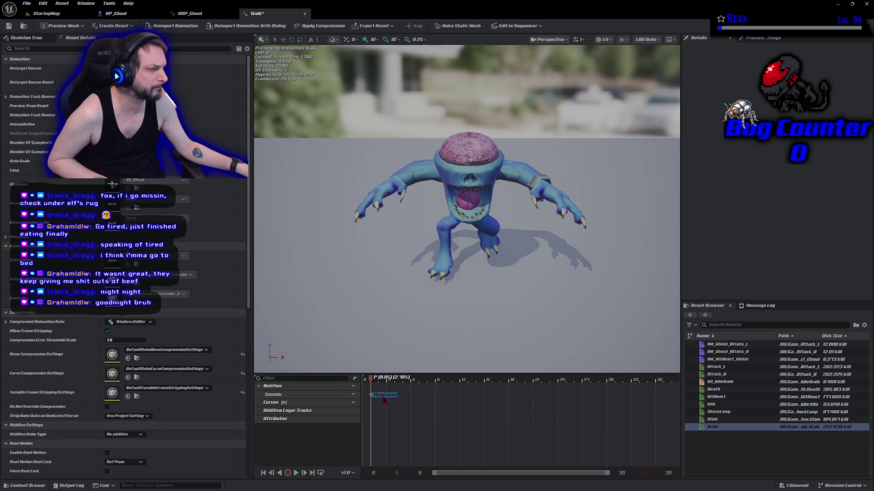
click(384, 400)
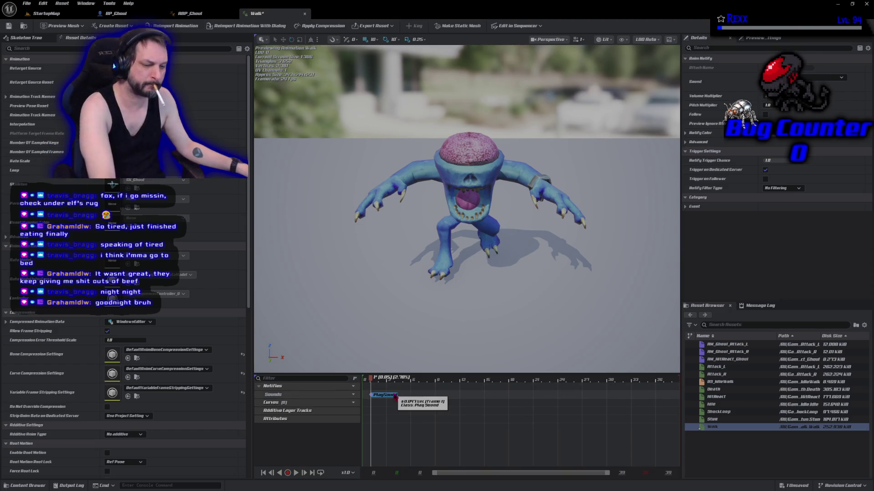
Paste a second PlaySound notify near frame 18 of the Walk track and preview the walk.
click(495, 403)
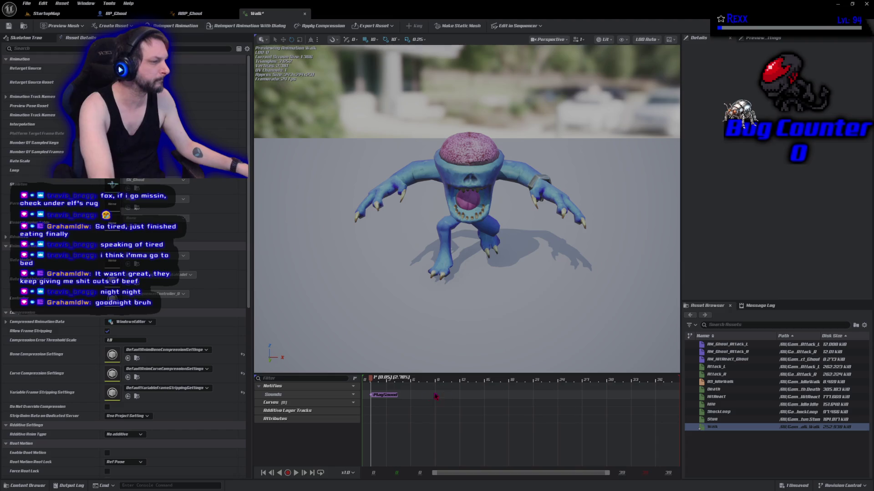
key(ctrl+v)
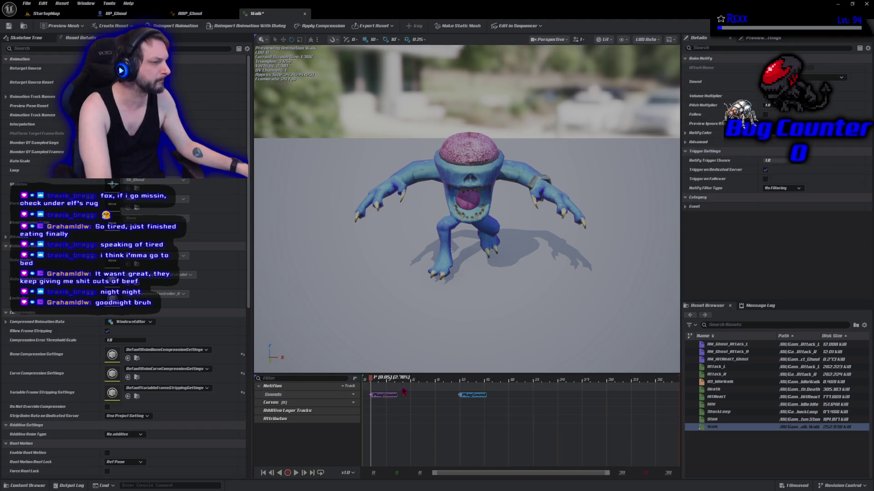
mouse_move(370, 380)
mouse_down()
mouse_move(517, 409)
mouse_move(554, 400)
mouse_up()
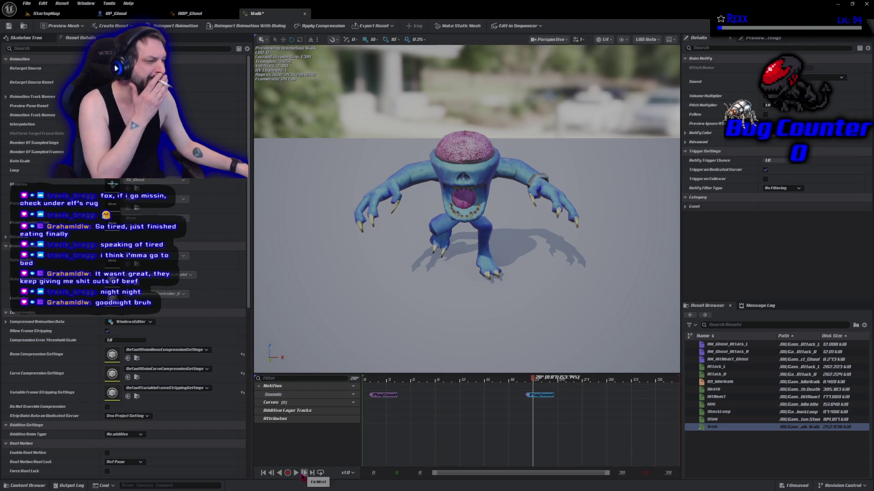
click(297, 473)
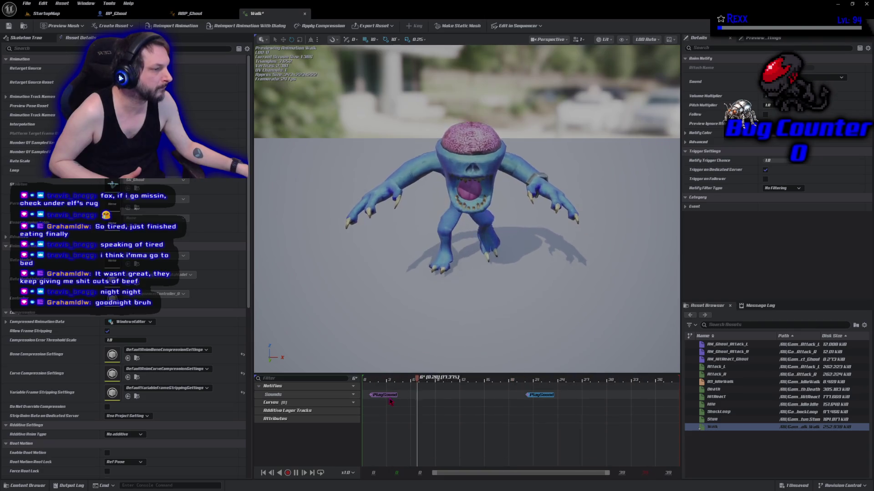
Set both footstep notifies' Sound to sfx_Footsteps_Quiet and save the Walk animation.
click(841, 78)
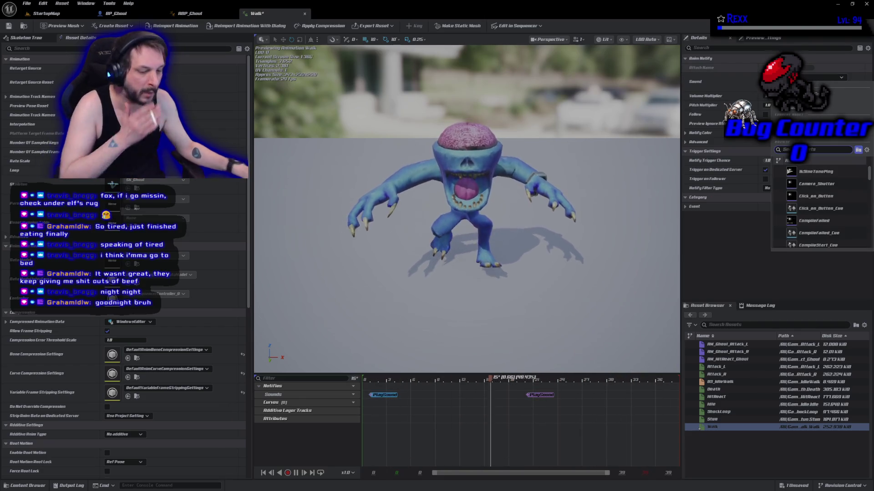
text(qui)
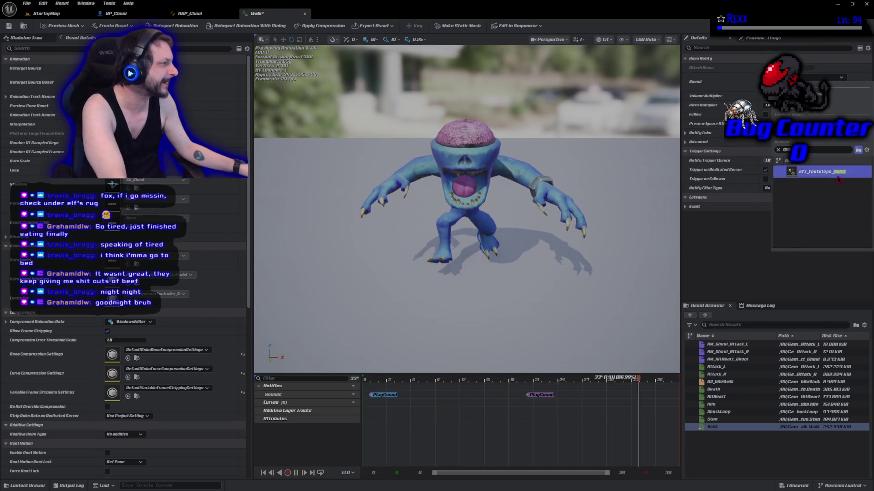
click(814, 171)
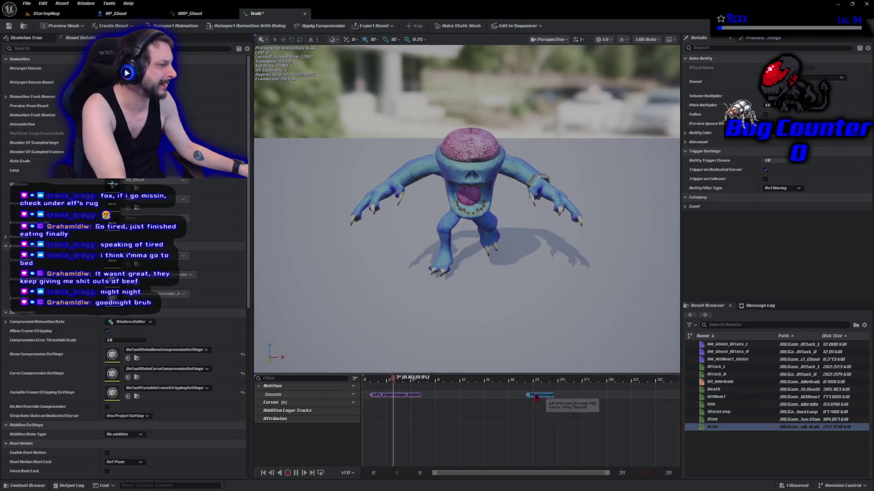
click(841, 77)
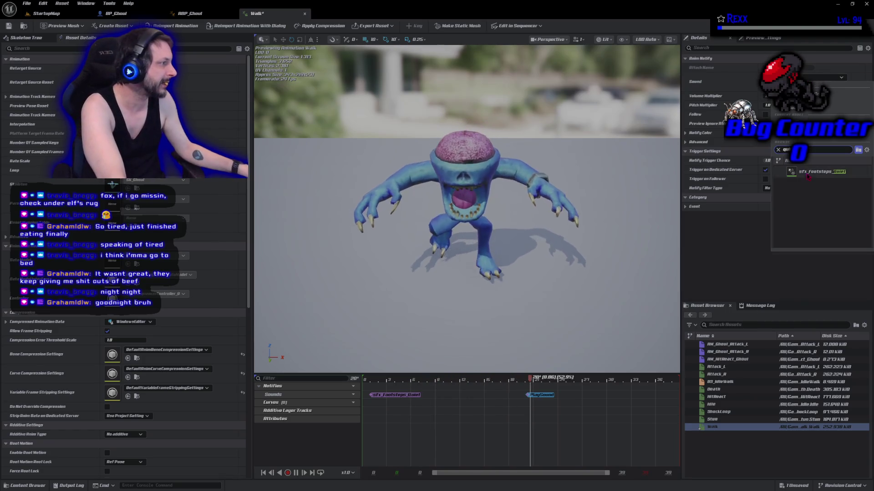
click(817, 172)
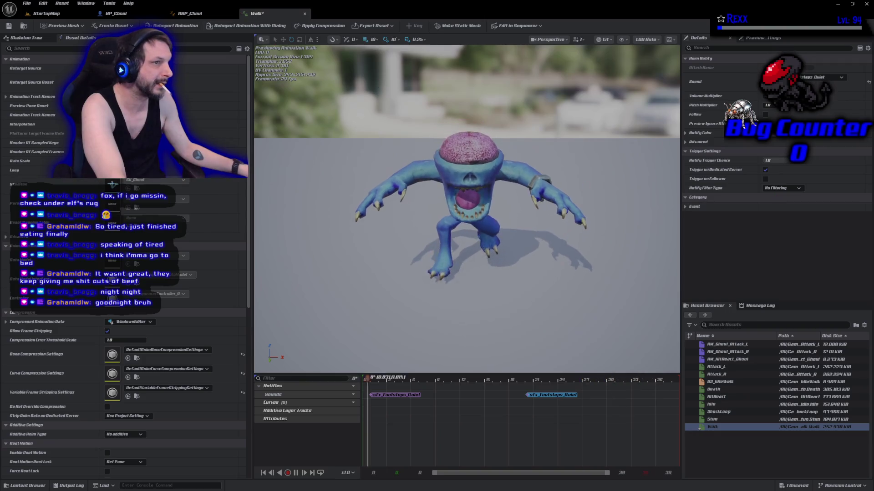
click(9, 26)
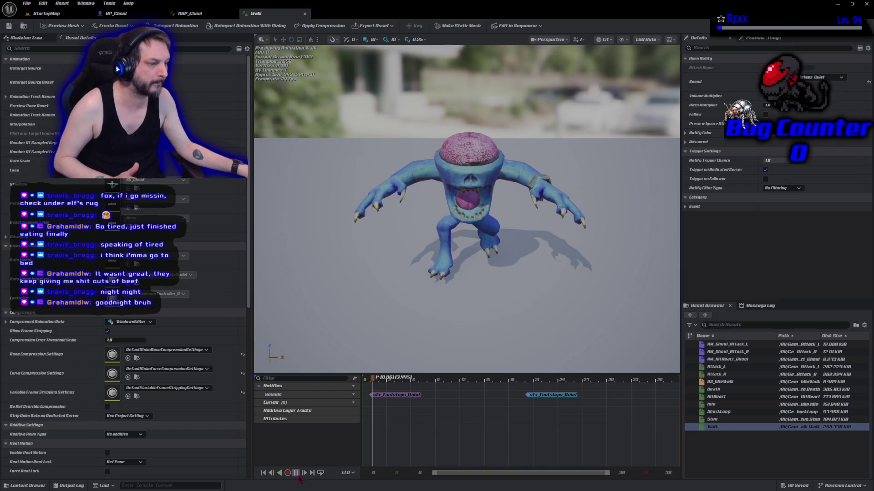
click(296, 473)
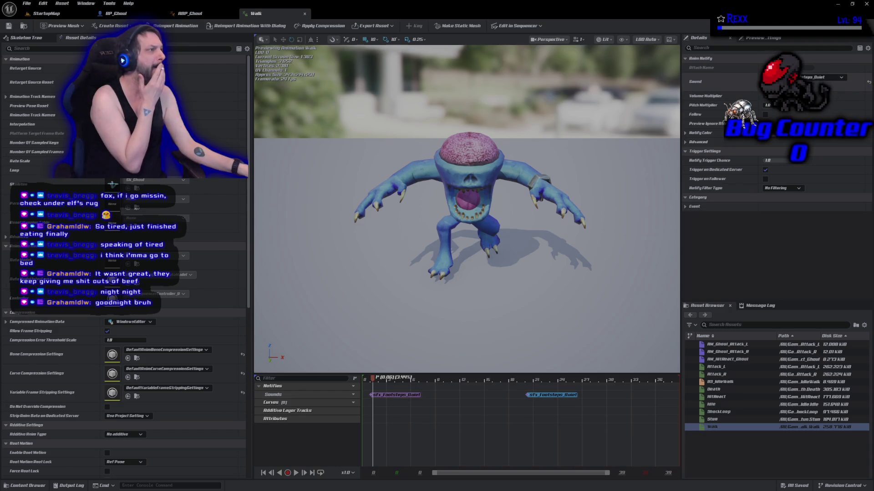
Duplicate sfx_Footsteps in the FootSteps folder as sfx_Footsteps_Deep and open it in the MetaSound editor.
key(ctrl+space)
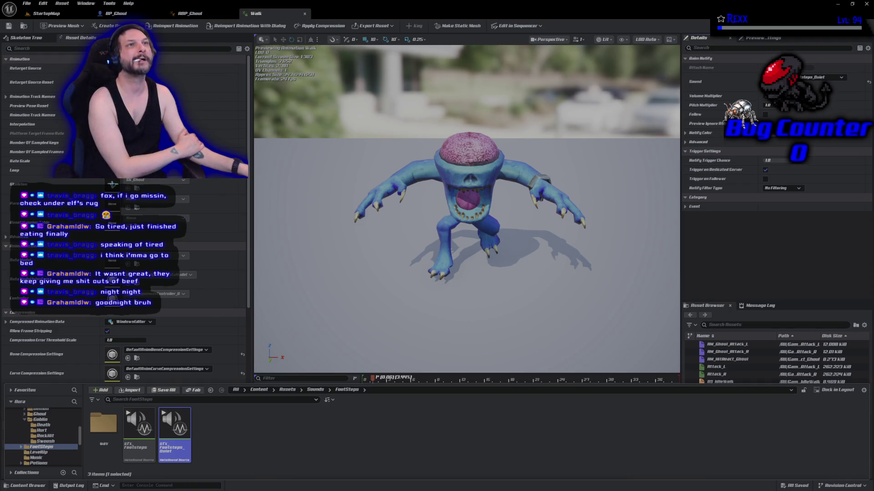
click(170, 449)
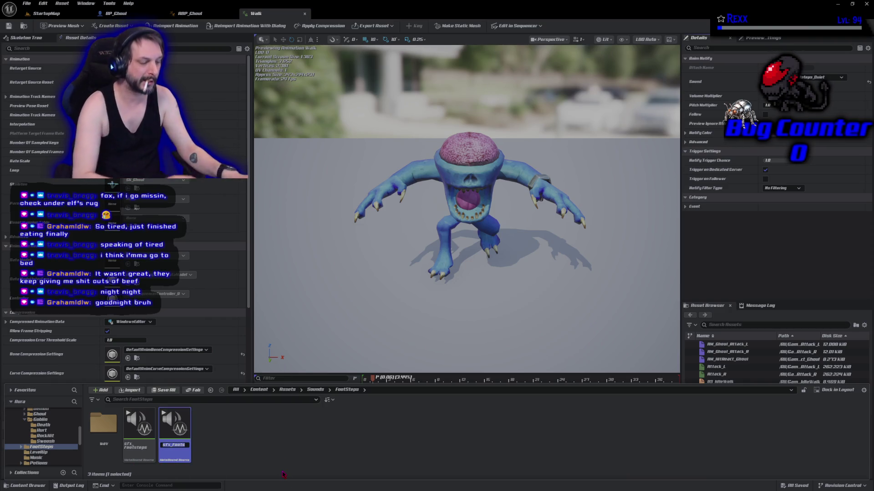
right_click(138, 450)
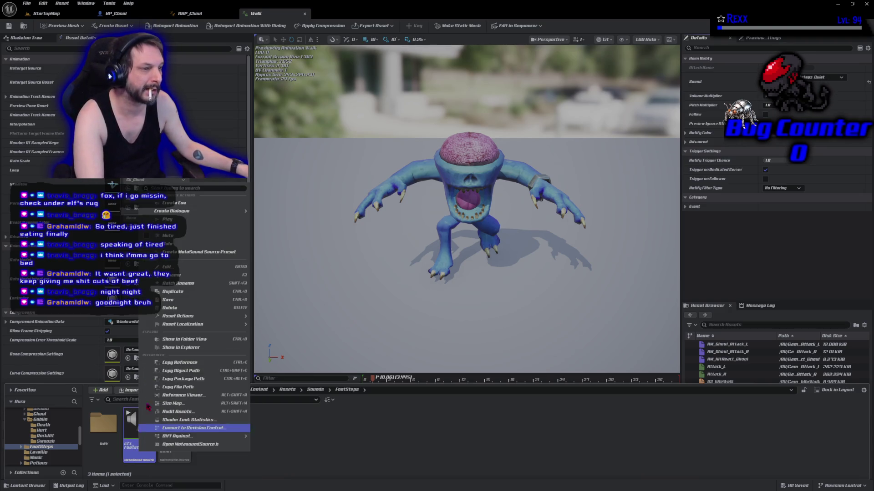
click(197, 292)
text(sfx_Footsteps_)
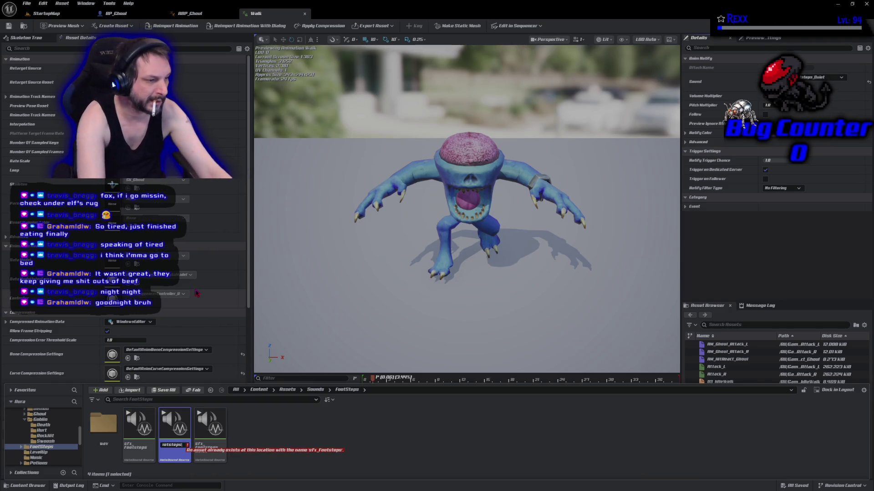
text(Deep)
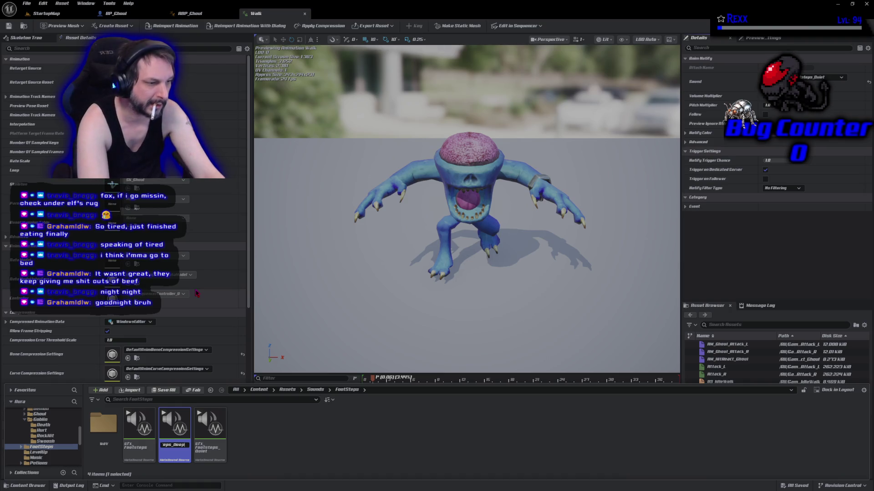
key(Return)
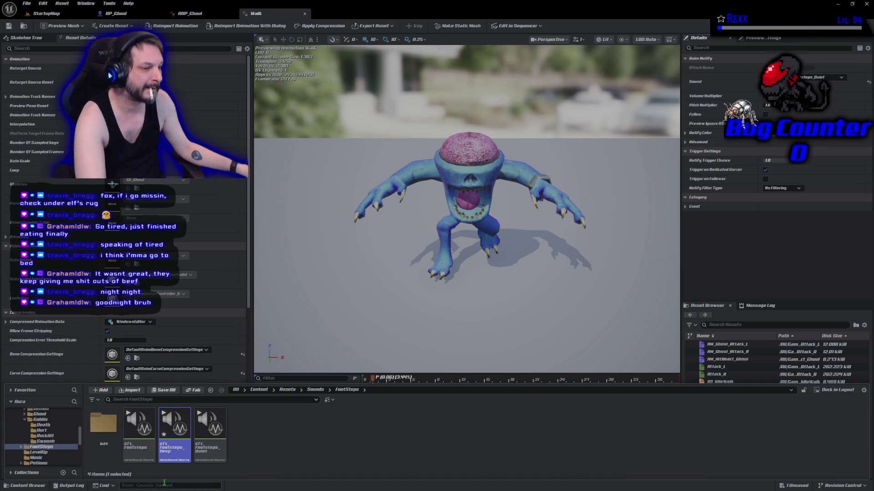
double_click(171, 461)
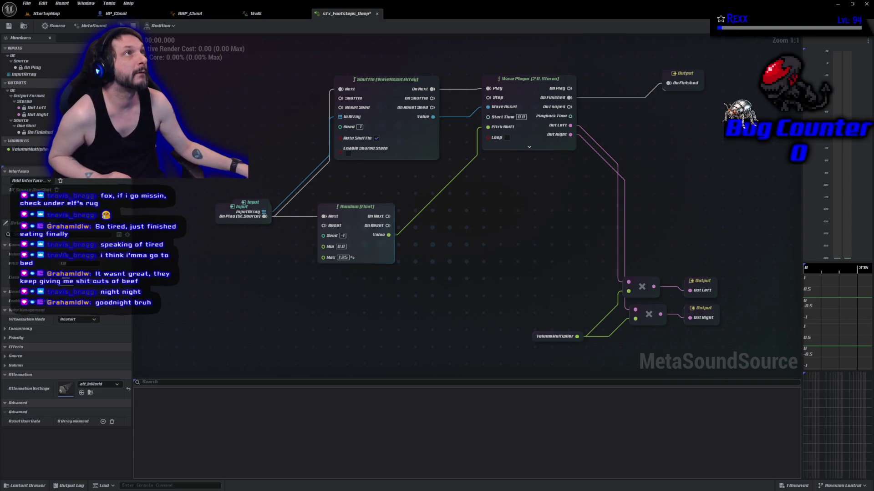
Set the Random (Float) pitch range to Min -0.8 and Max 1, then save all assets.
click(341, 247)
text(-0.8)
key(Tab)
text(1)
key(Return)
key(space)
key(Return)
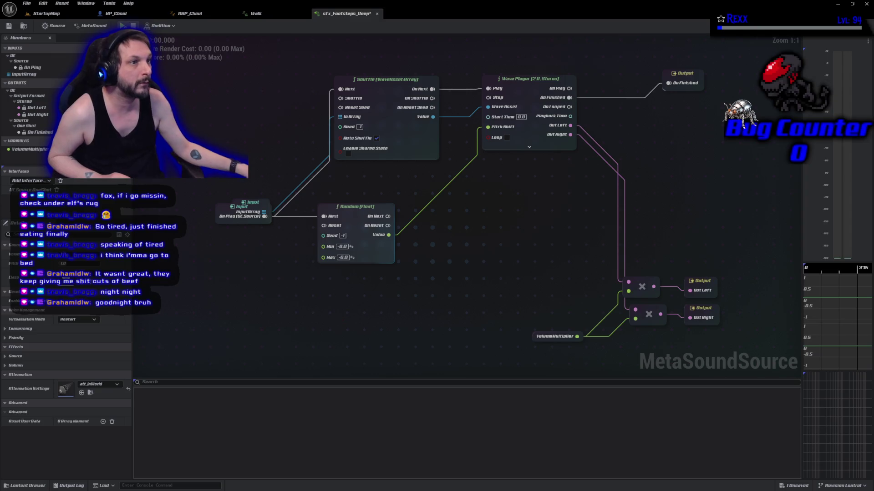
click(26, 3)
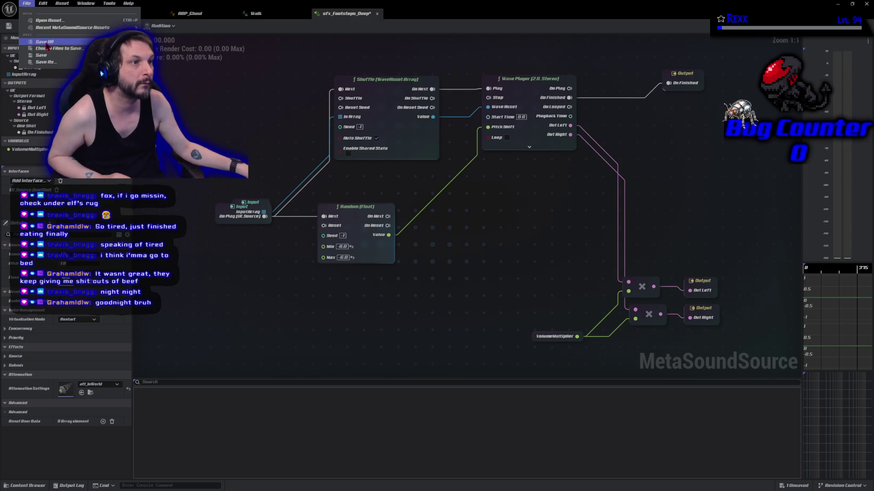
click(44, 41)
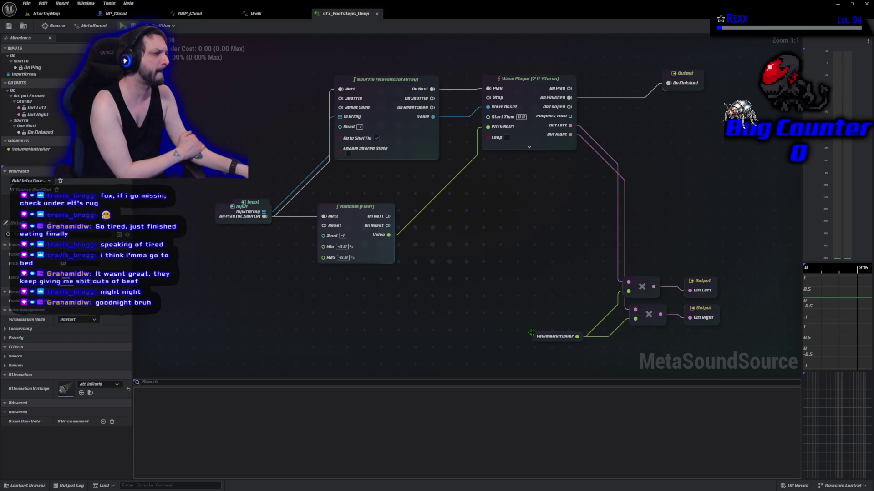
Adjust the VolumeMultiplier input node and save the sfx_Footsteps_Deep MetaSound.
click(536, 336)
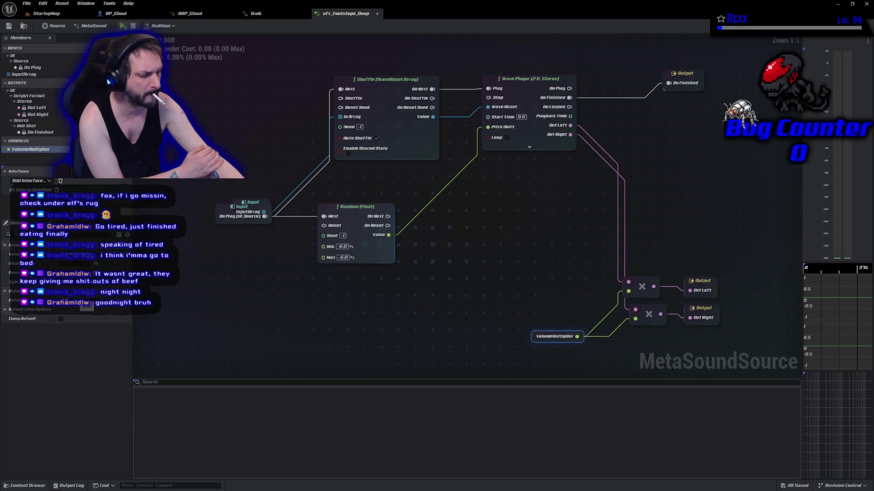
key(Return)
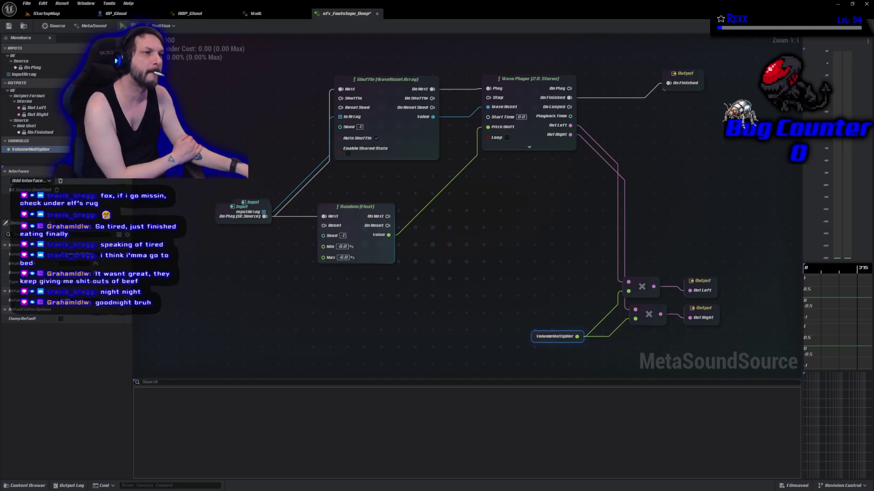
click(9, 26)
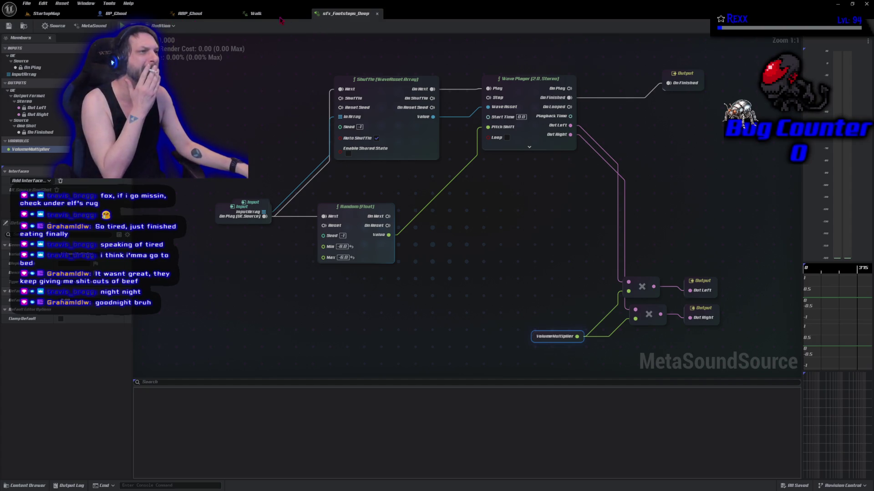
click(256, 13)
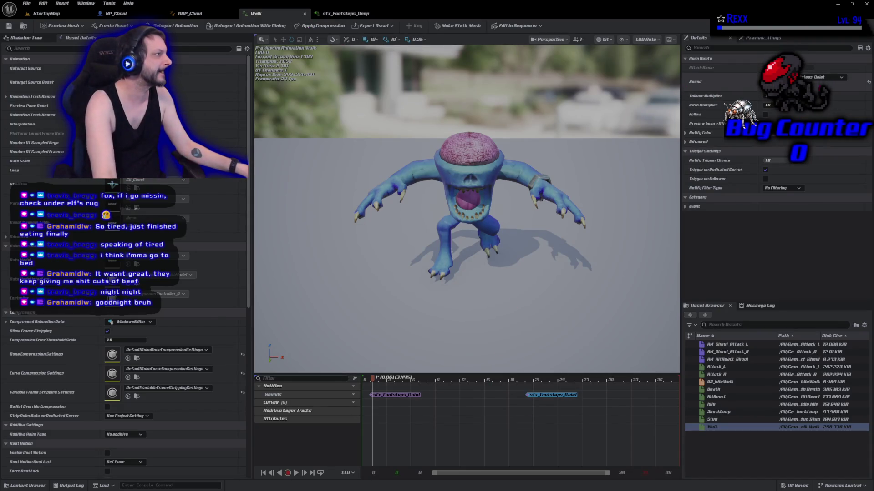
Set both footstep notifies' Sound to sfx_Footsteps_Deep and save the Walk animation.
click(819, 77)
scroll(819, 205, up, 1)
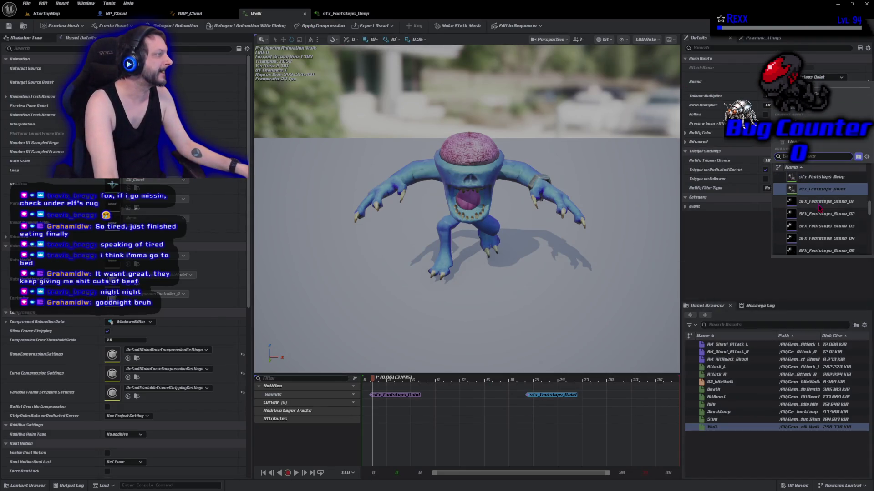
click(819, 178)
click(395, 395)
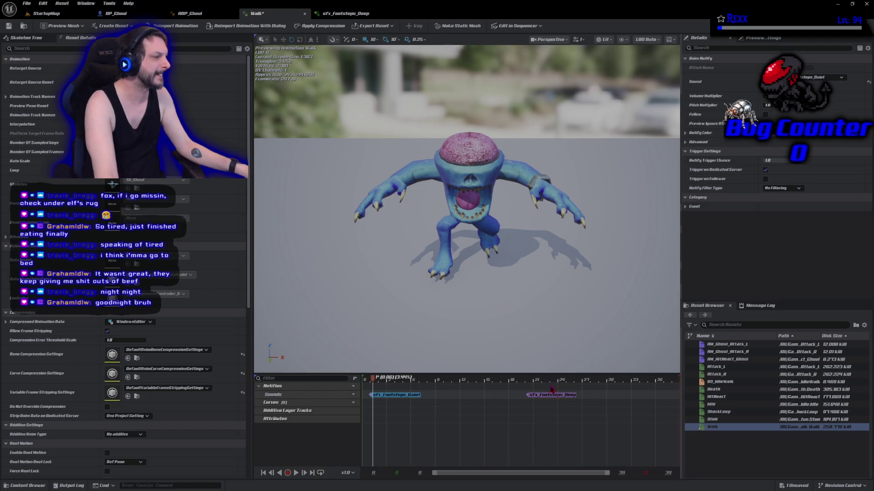
click(840, 77)
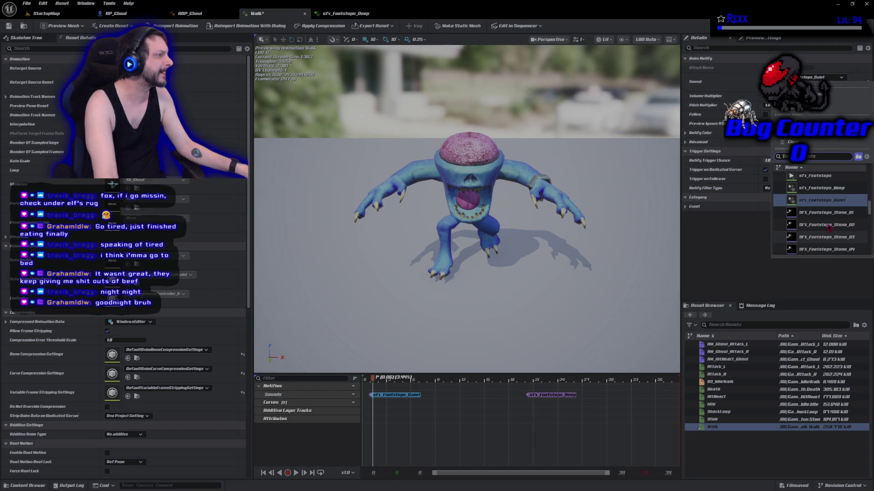
click(824, 188)
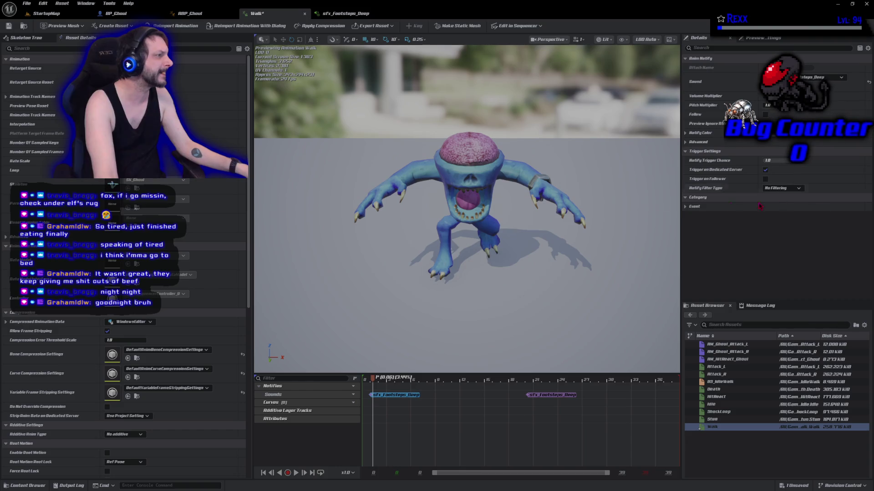
click(26, 3)
click(45, 41)
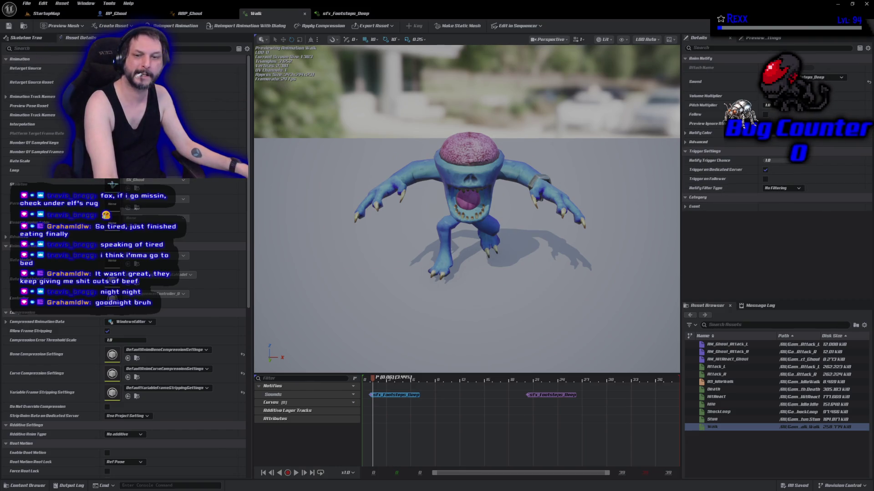
Play the Walk preview, rewind near its start, and play it again to hear the deep footsteps.
click(295, 473)
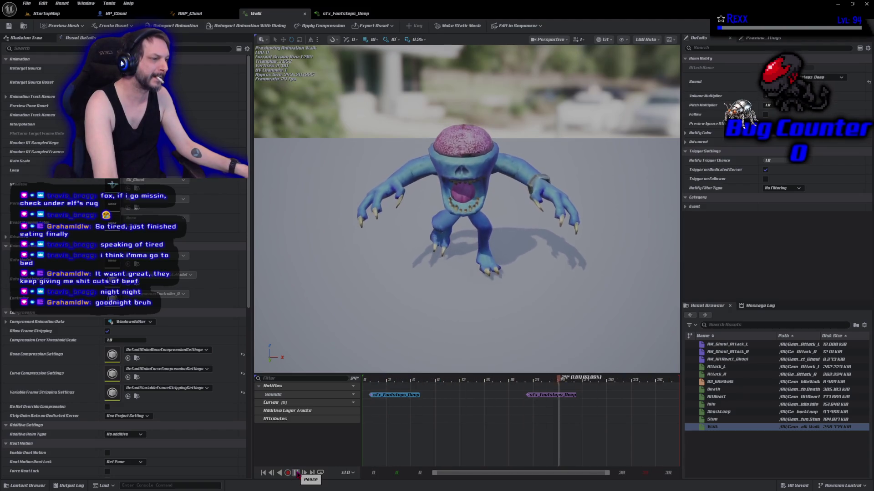
click(296, 473)
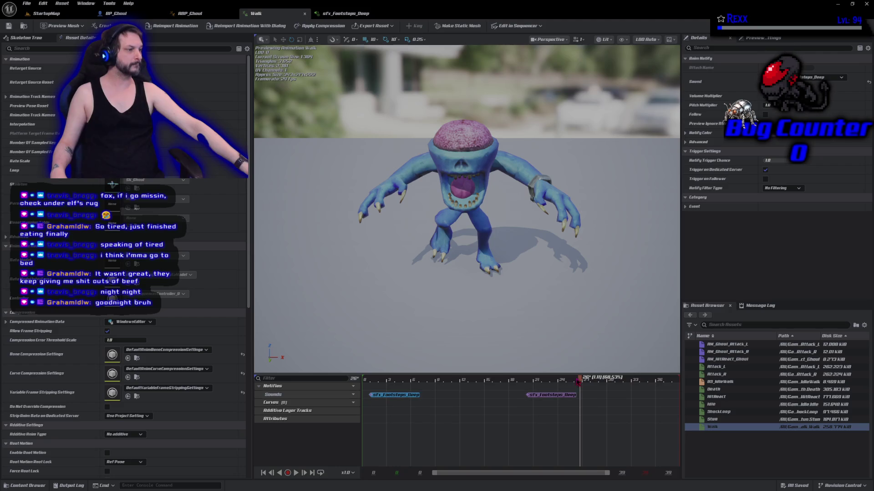
mouse_move(578, 382)
mouse_down()
mouse_move(378, 385)
mouse_move(428, 388)
mouse_up()
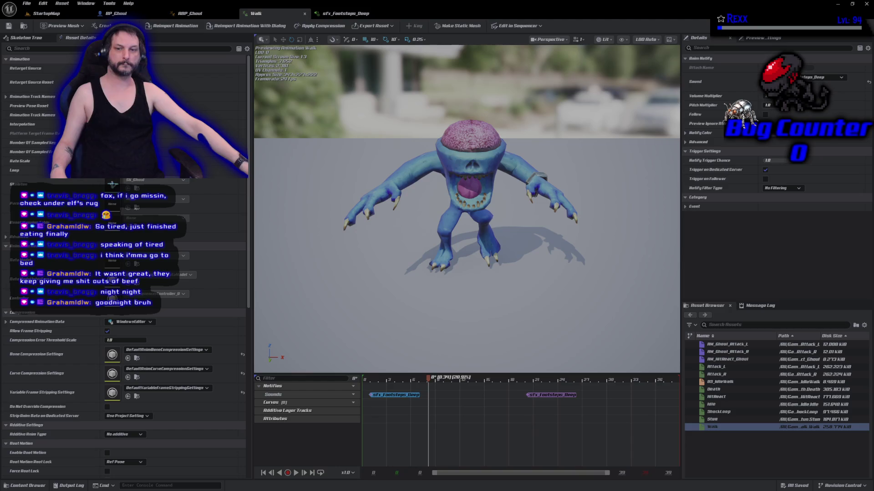
click(296, 473)
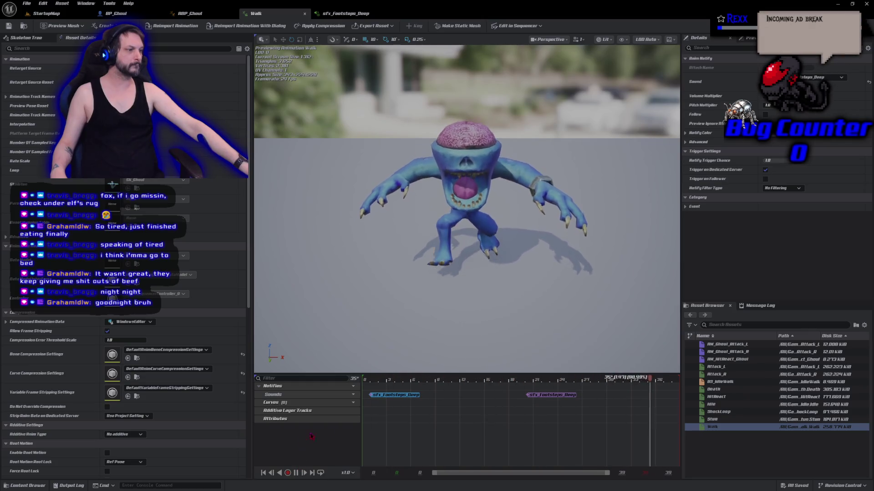
Open the AM_Ghoul_Attack_L montage from the Asset Browser.
double_click(727, 344)
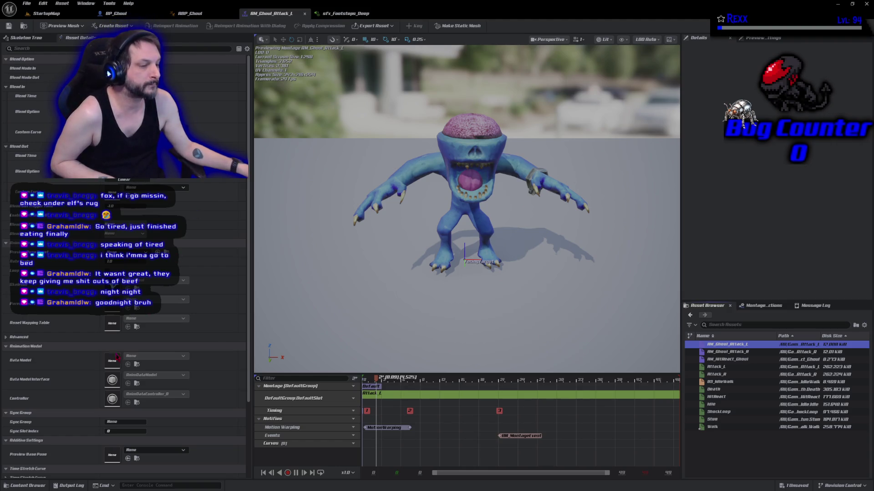
Browse the Content Drawer to the Sounds/Enemies/Ghoul/Attack folder.
click(37, 486)
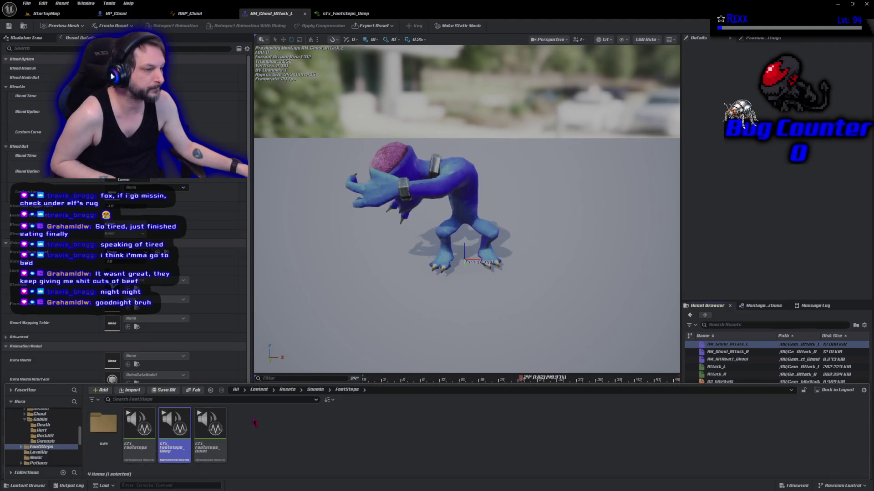
click(287, 389)
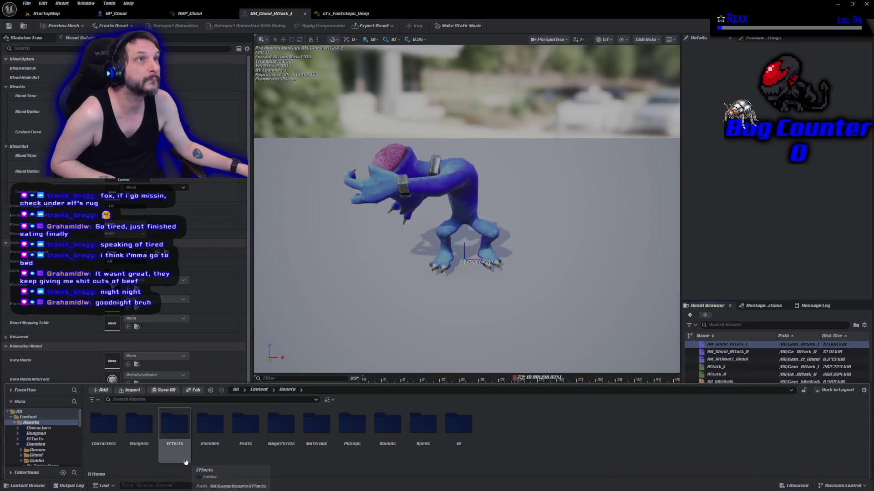
click(382, 450)
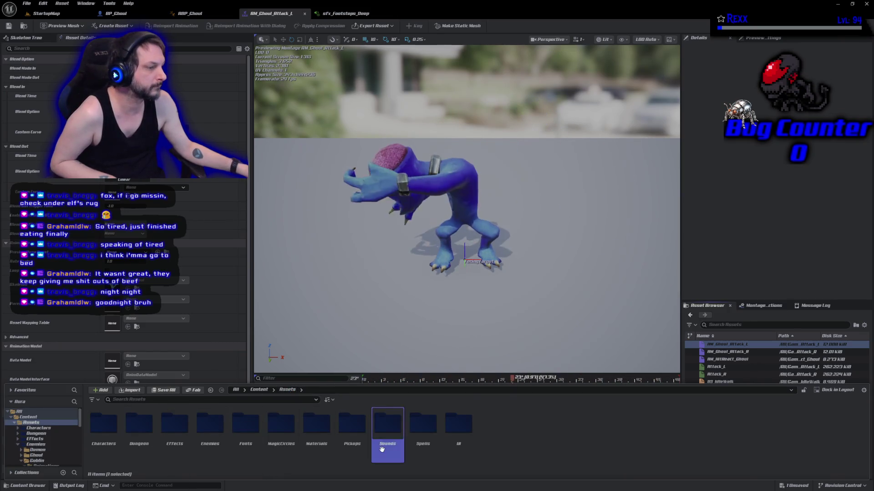
double_click(382, 450)
double_click(141, 444)
click(144, 444)
double_click(144, 445)
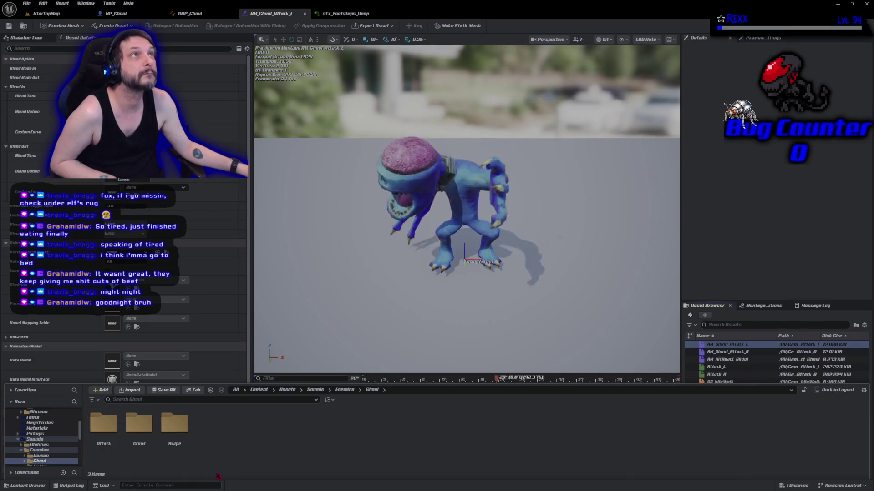
double_click(111, 427)
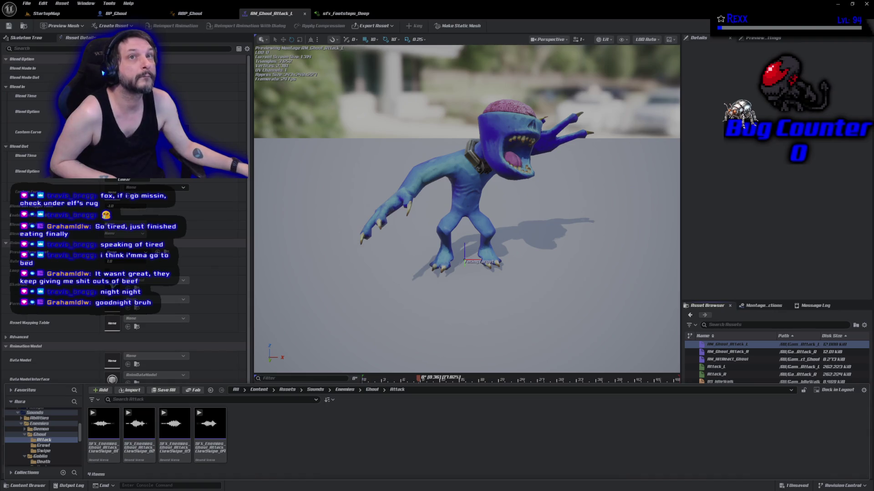
Copy the sfx_Template_multi MetaSound into the Ghoul Attack folder.
click(47, 414)
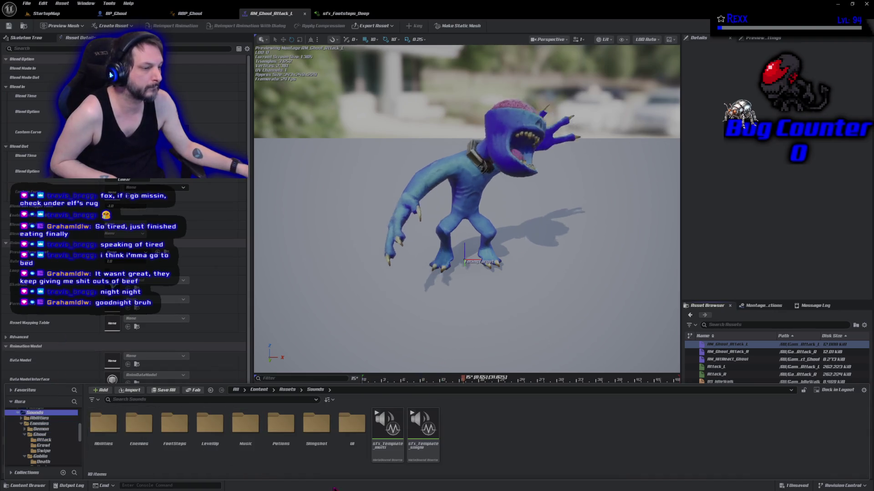
click(390, 450)
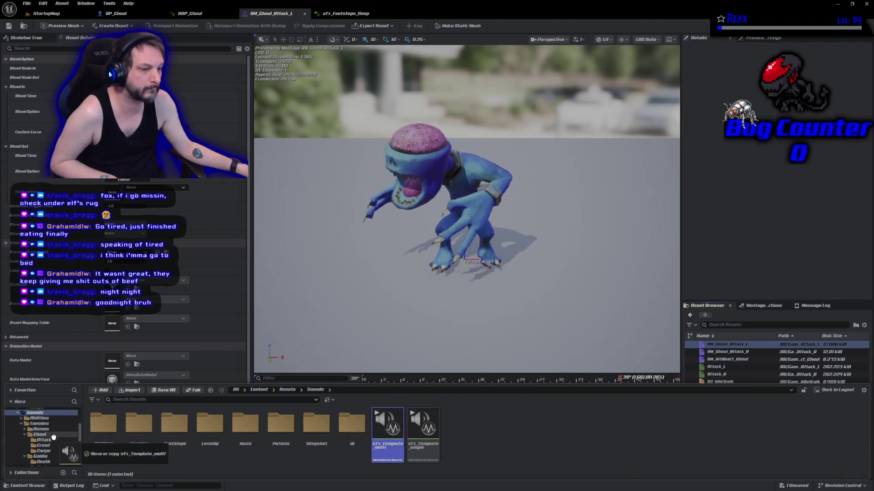
drag(54, 441, 55, 442)
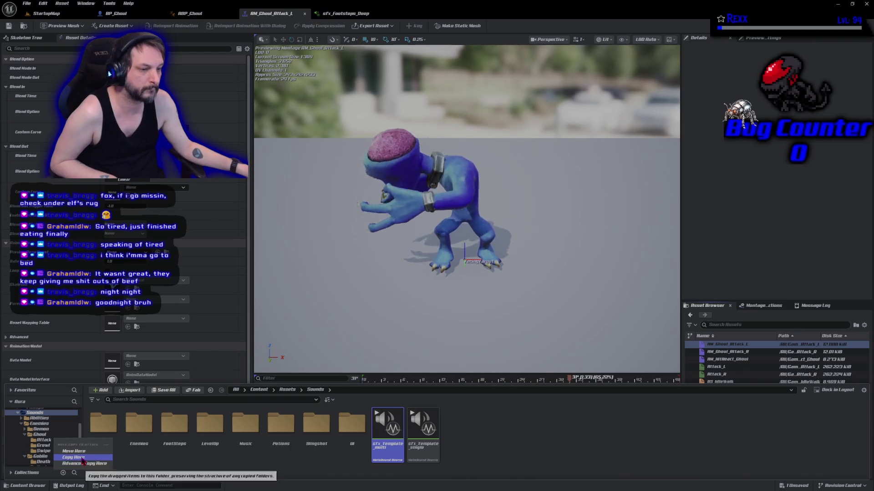
click(69, 446)
click(51, 440)
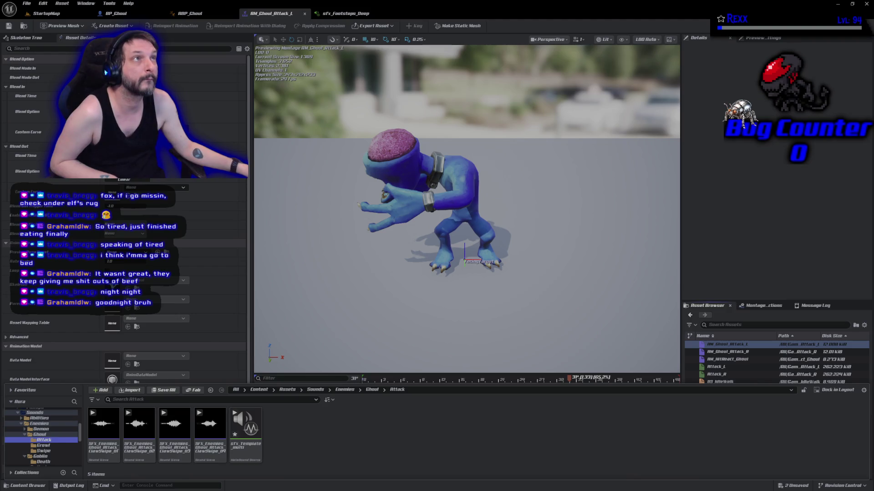
Rename the copied template to SFX_GhoulAttack, open it and preview it.
click(246, 432)
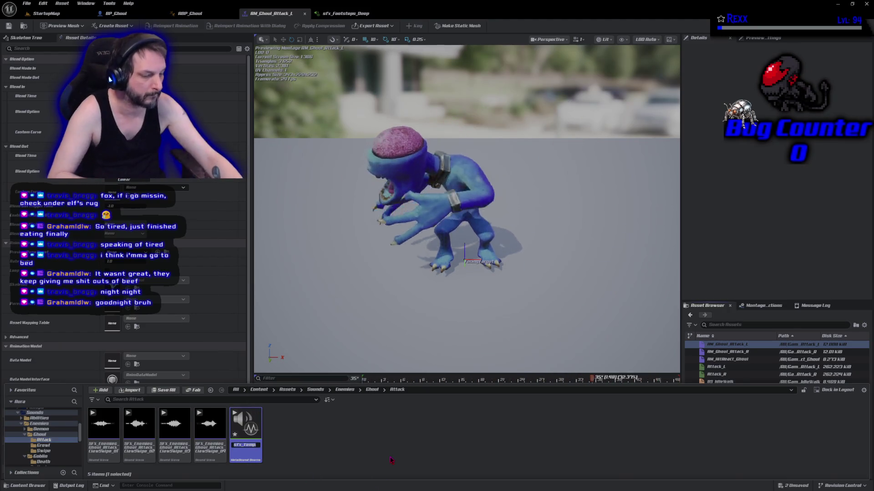
text(SFX_F)
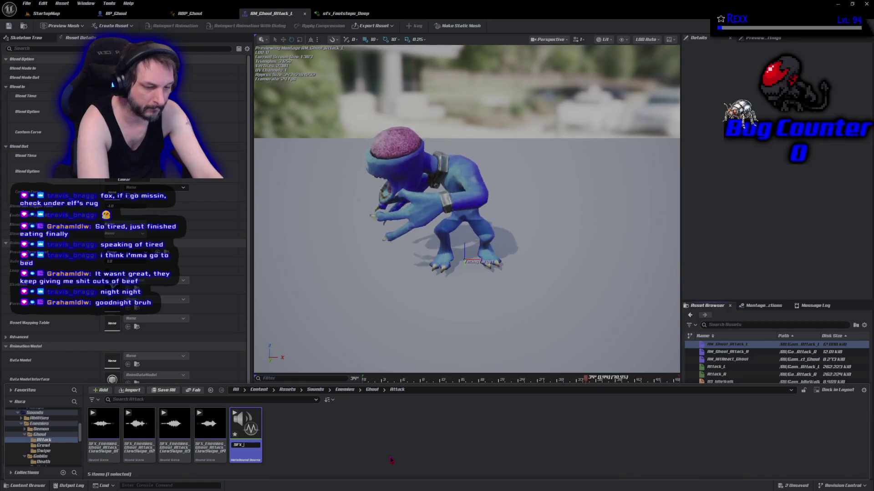
key(BackSpace)
text(G)
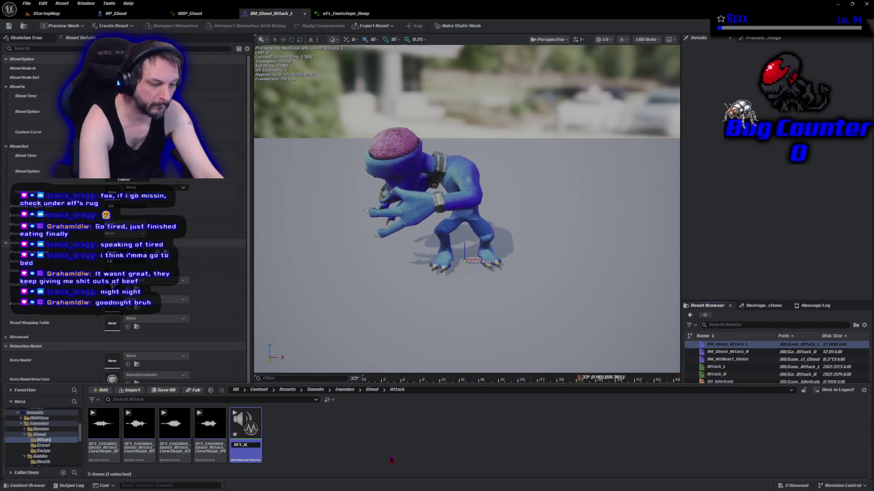
text(houlAttack)
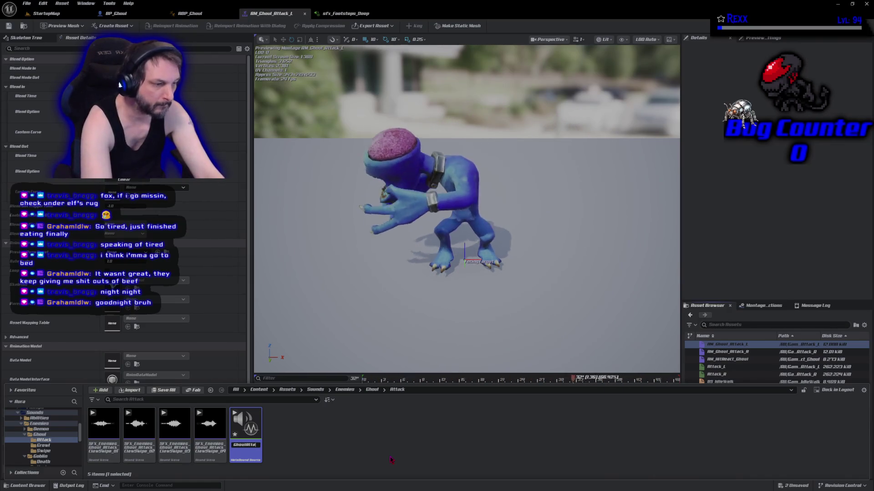
key(Return)
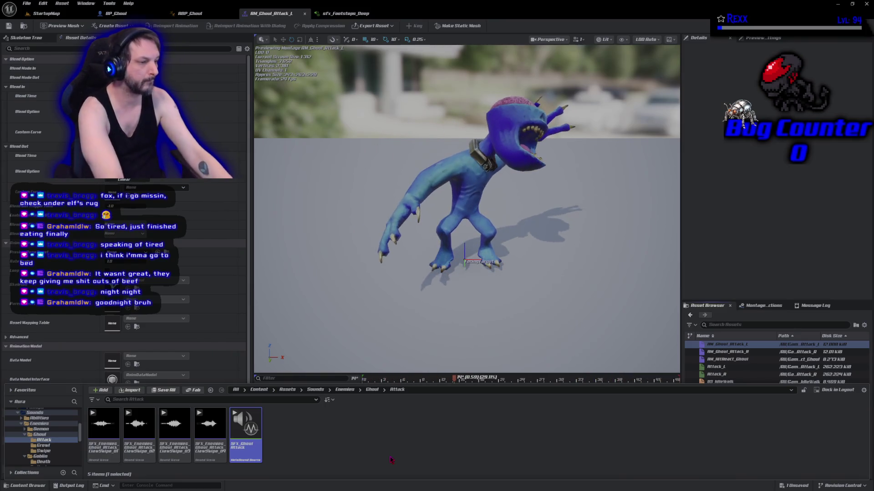
key(space)
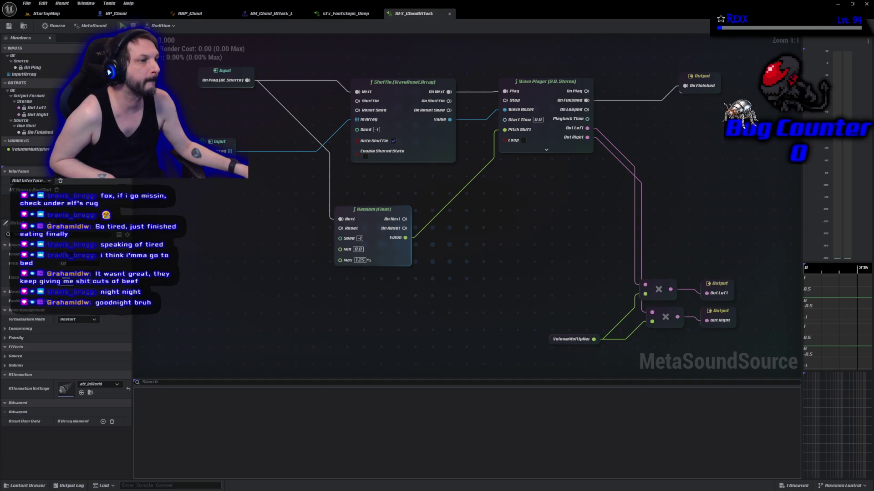
Select the InputArray input and drag ClawSwipe_04 and ClawSwipe_01 into its defaults.
click(110, 73)
click(25, 486)
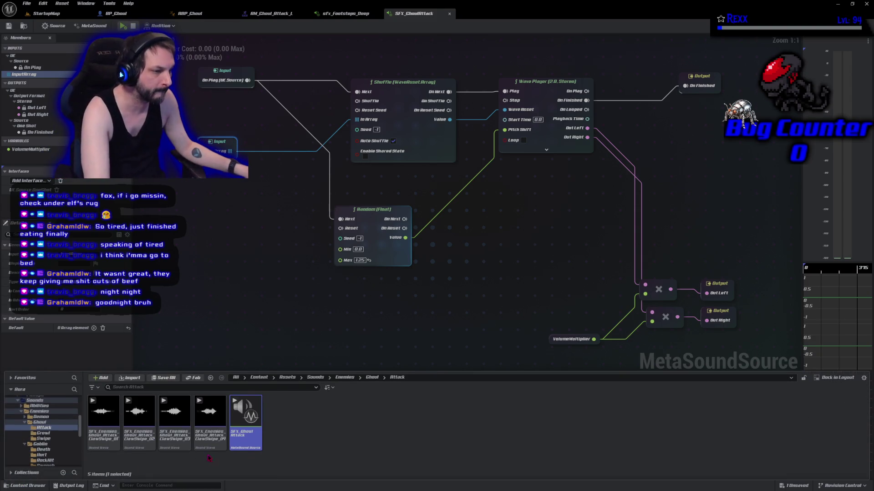
click(209, 414)
ctrl+click(93, 438)
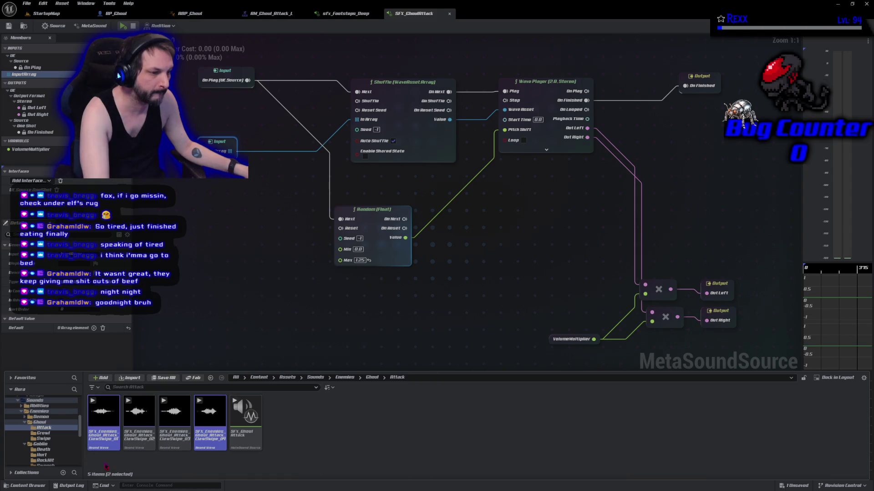
drag(102, 414, 77, 333)
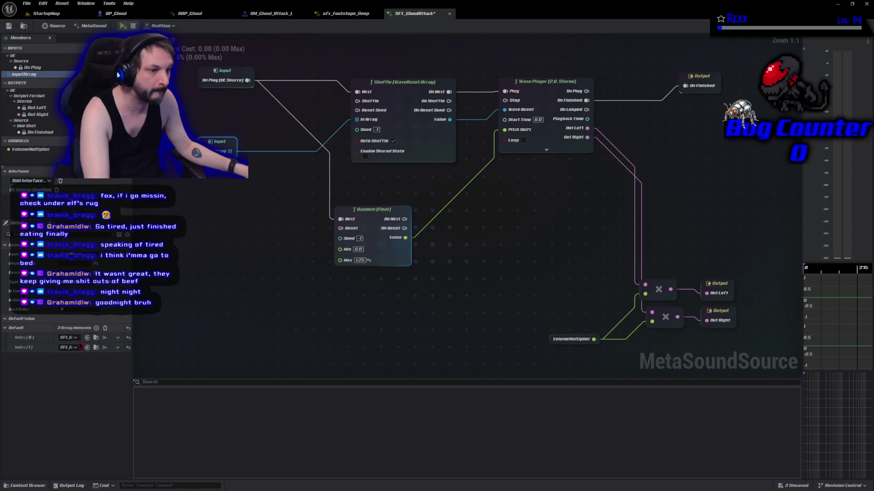
Clear the wave array, fill it with ClawSwipe_01 to ClawSwipe_04, then save and preview.
key(ctrl+space)
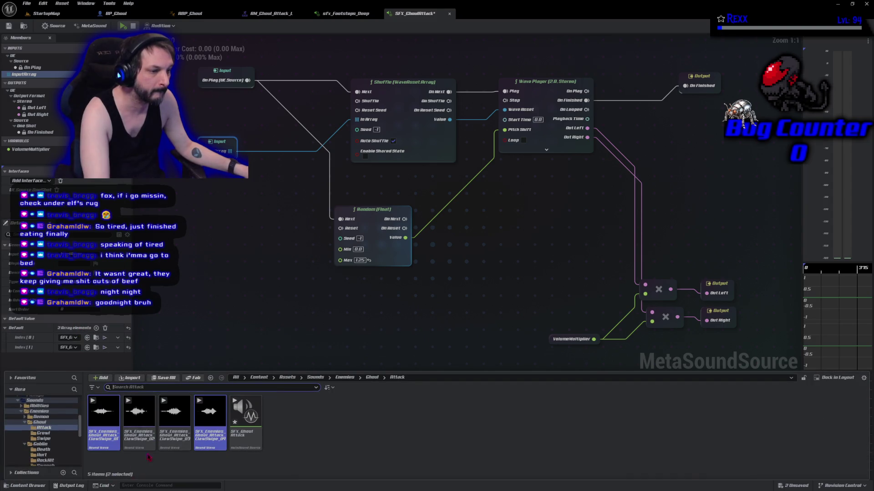
ctrl+click(145, 446)
ctrl+click(174, 424)
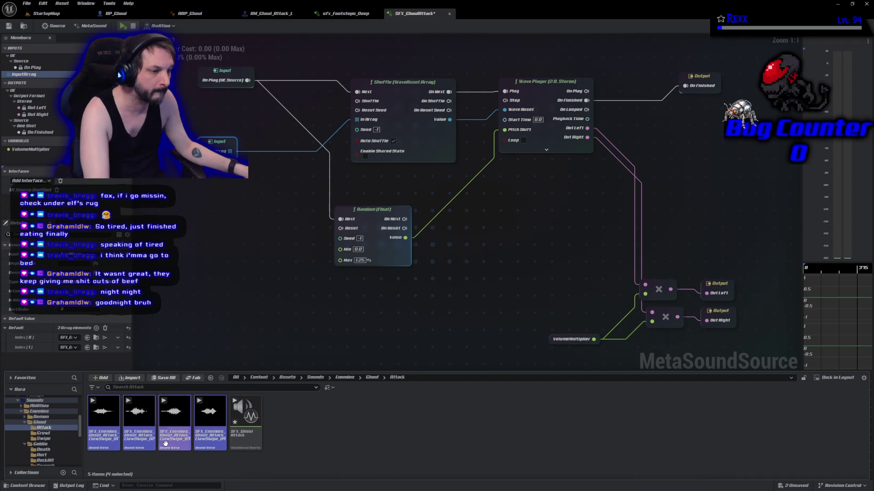
mouse_move(104, 423)
mouse_down()
mouse_move(75, 367)
mouse_move(75, 330)
mouse_move(91, 329)
mouse_up()
click(106, 329)
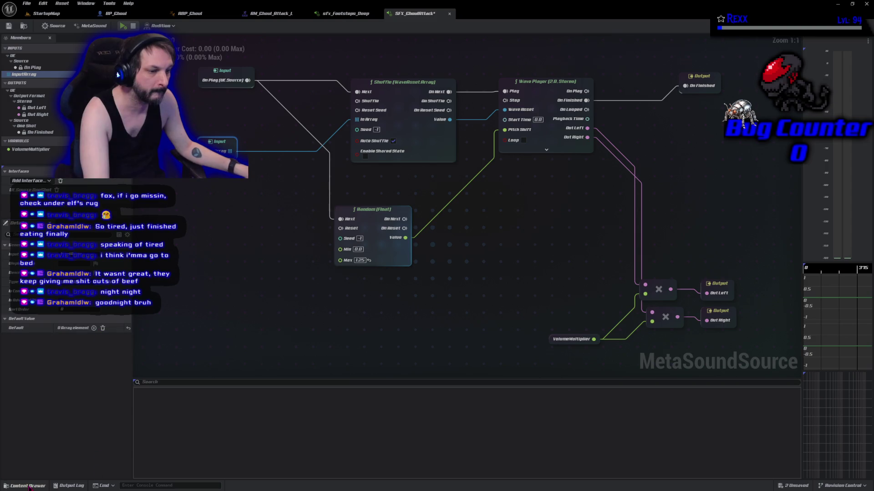
click(29, 487)
mouse_move(104, 423)
mouse_down()
mouse_move(68, 330)
mouse_move(78, 333)
mouse_up()
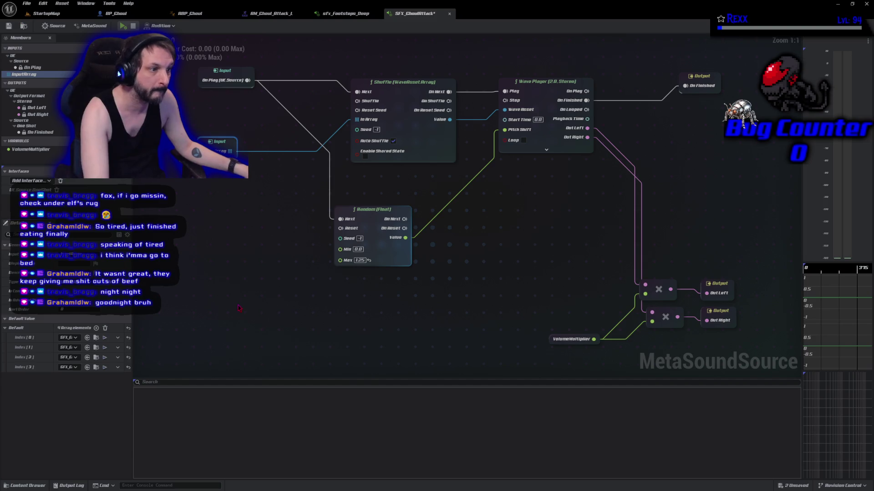
key(ctrl+s)
key(space)
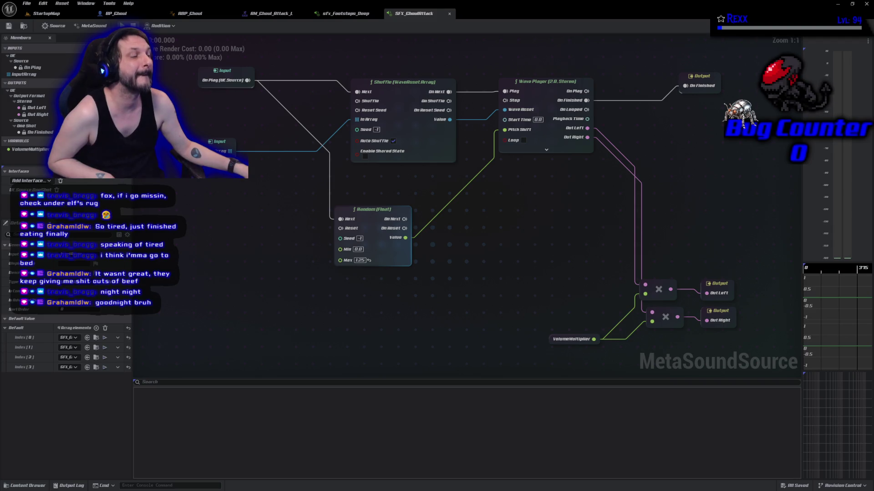
Set the random pitch range to Min -8 and Max 0.0 and save all assets.
click(359, 249)
text(0)
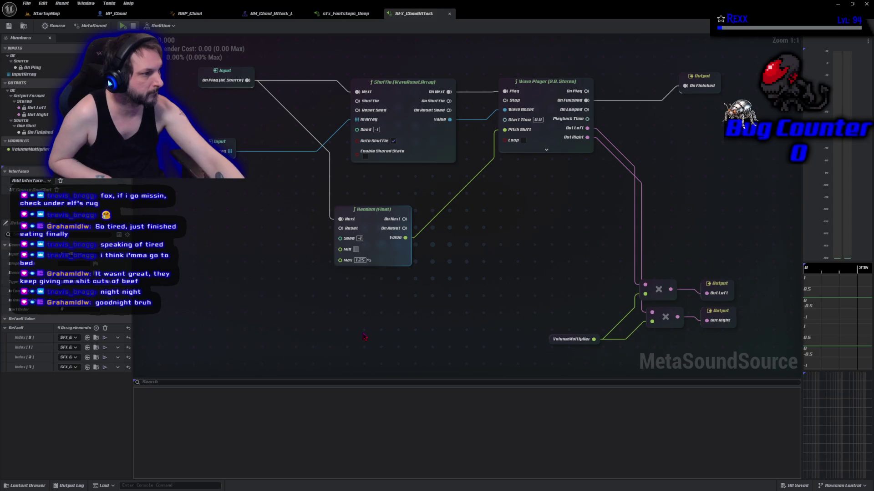
text(-8.)
key(Return)
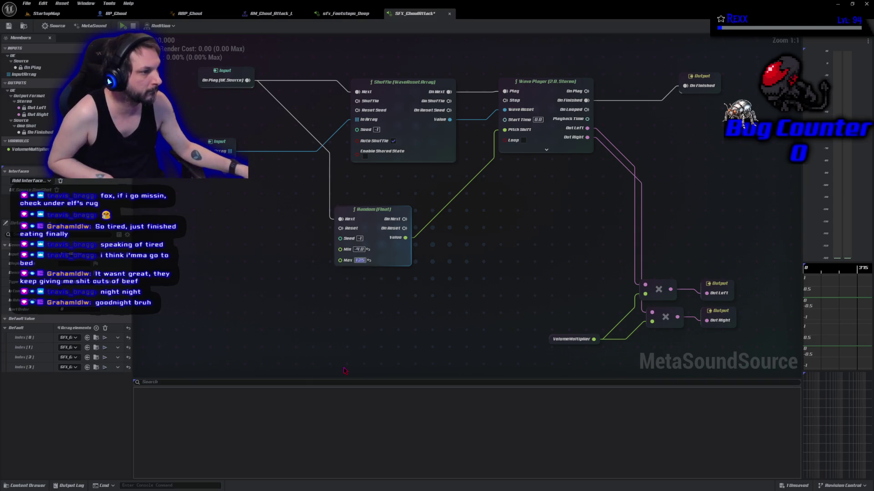
text(0.0)
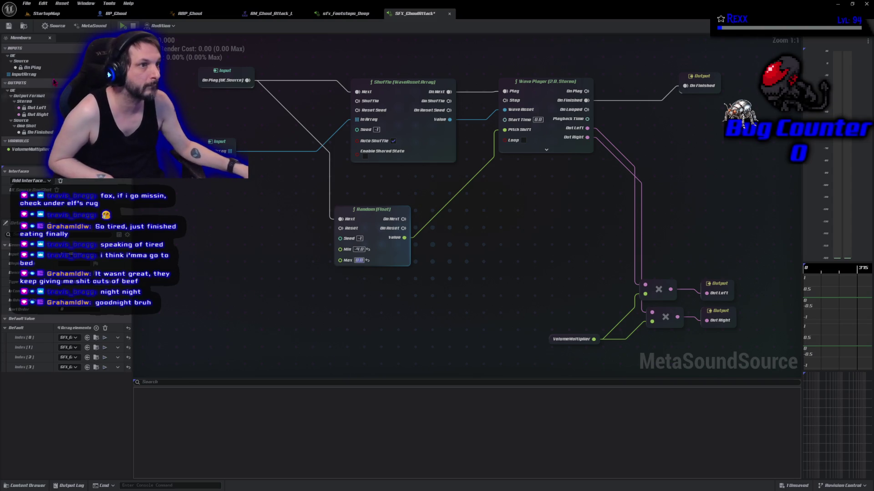
click(27, 4)
click(41, 48)
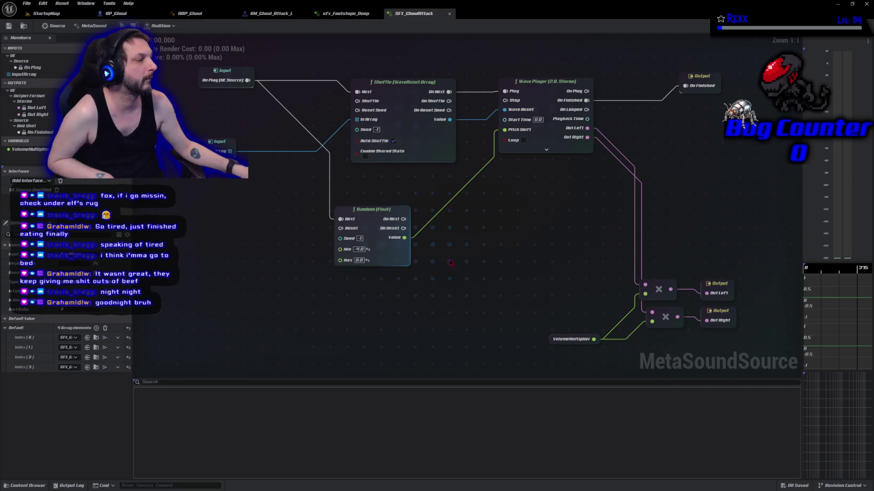
Adjust the VolumeMultiplier input setting and save all assets again.
click(551, 339)
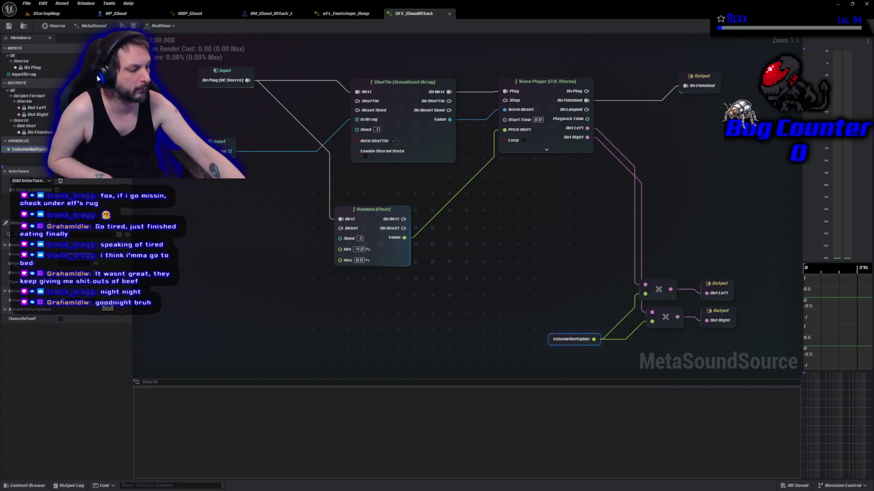
key(Return)
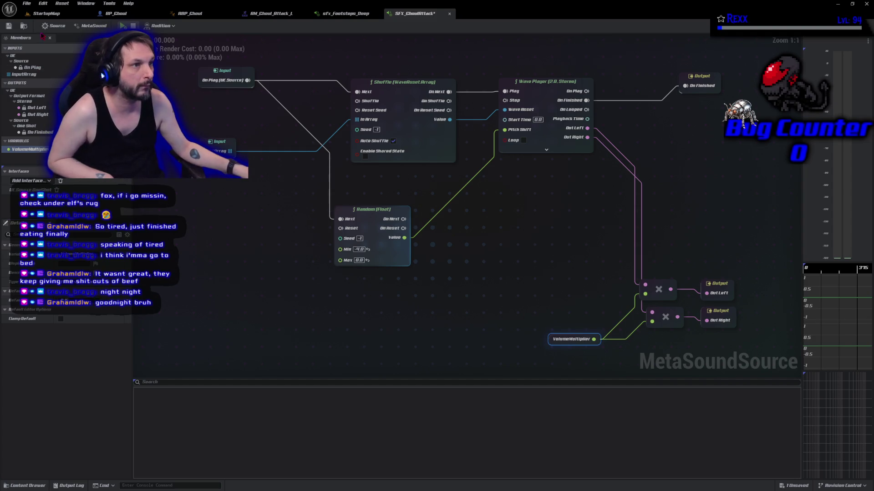
click(26, 4)
click(51, 42)
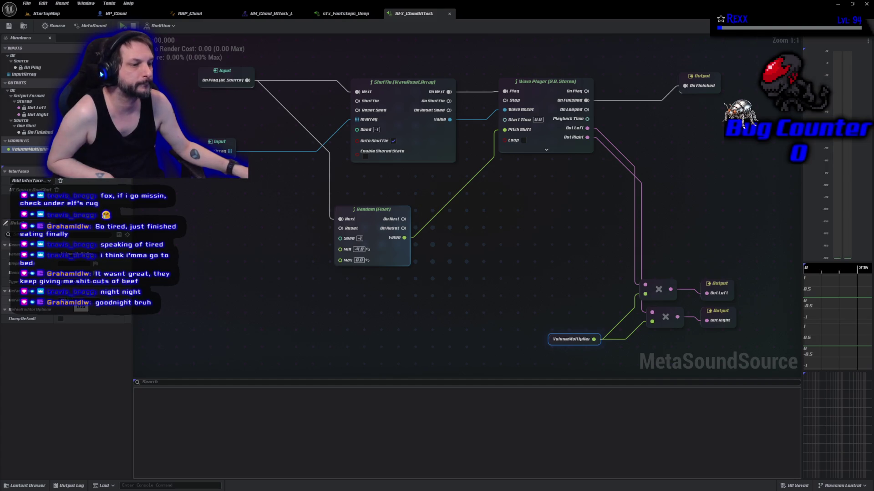
key(Return)
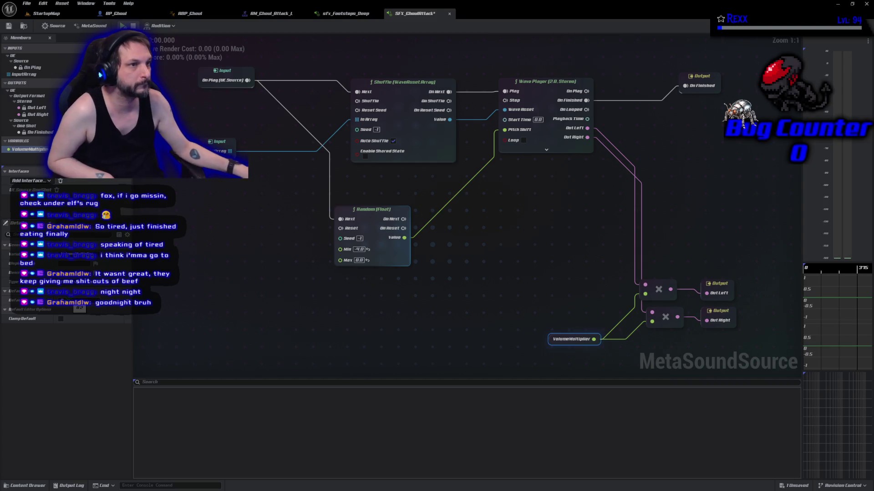
click(27, 4)
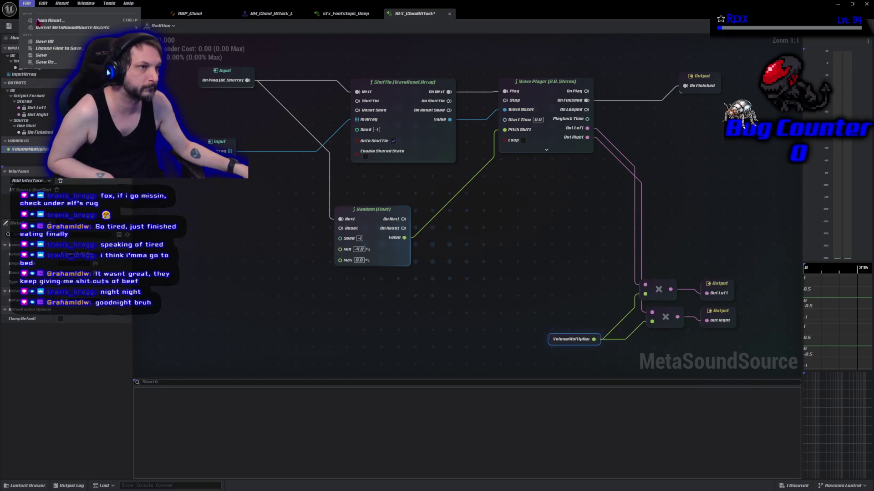
click(50, 41)
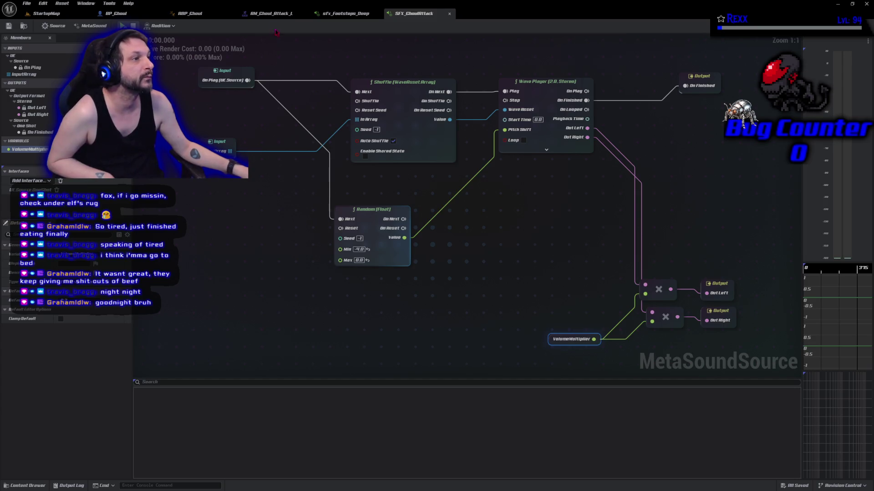
click(271, 14)
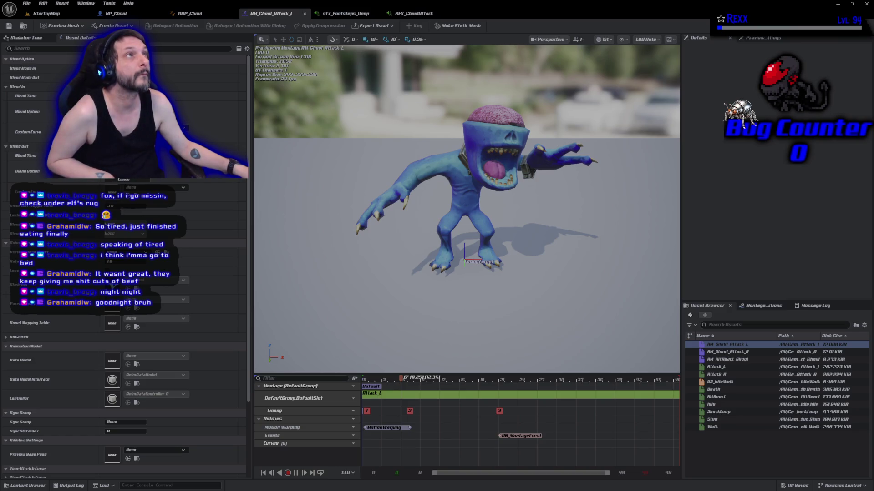
Scrub the montage to frame 23 and add a new notify track named Sounds.
drag(523, 382, 512, 388)
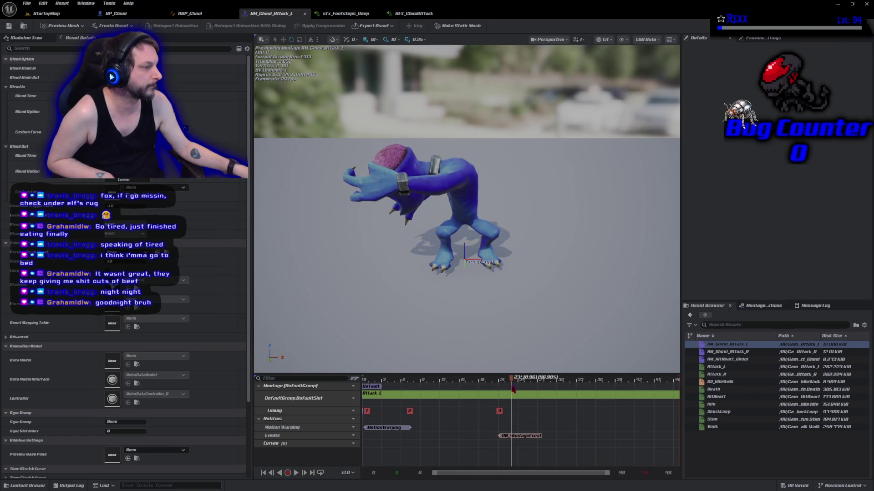
right_click(359, 427)
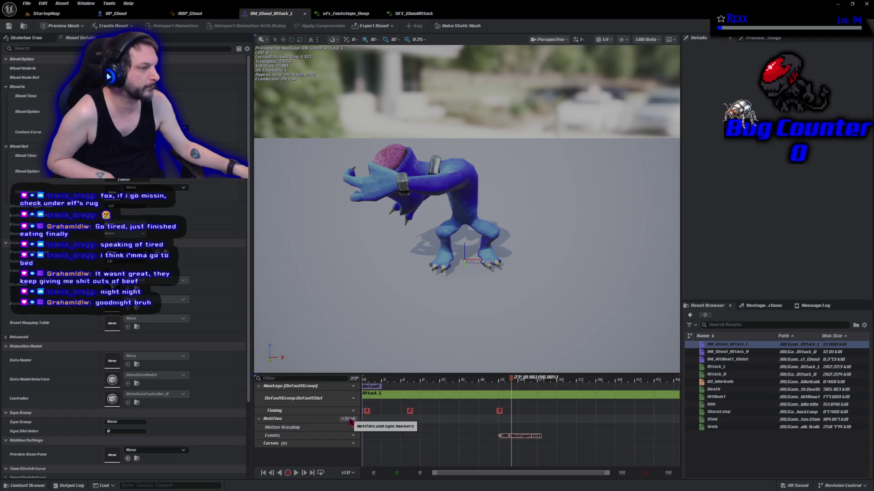
click(363, 439)
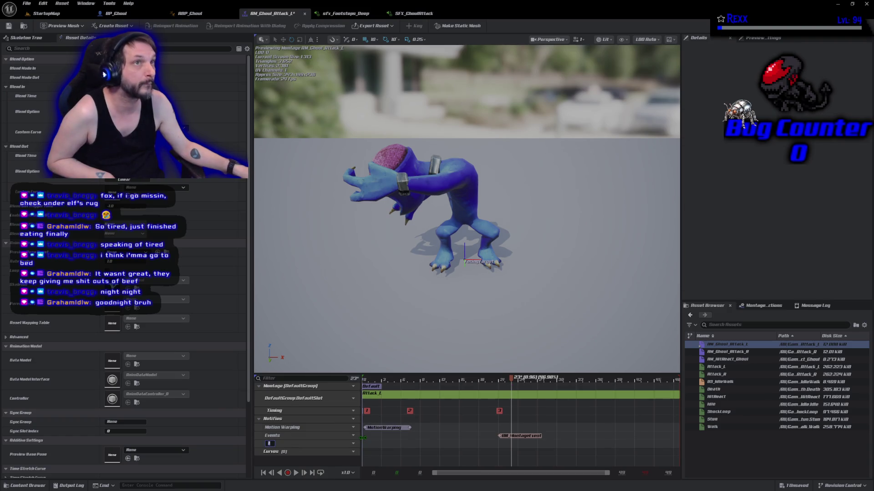
text(Sounds)
key(Return)
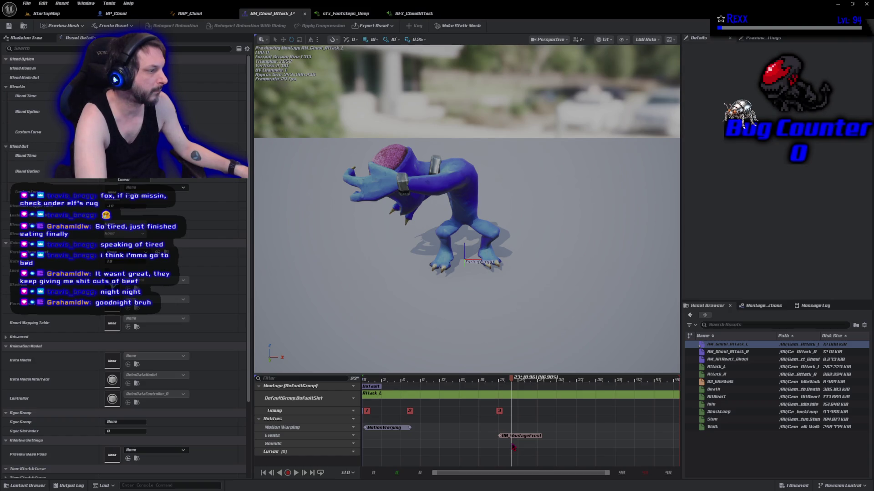
Add a Play Sound notify at frame 23 on the Sounds track playing SFX_GhoulAttack, dismissing the new-animation dialog.
right_click(513, 447)
mouse_move(546, 404)
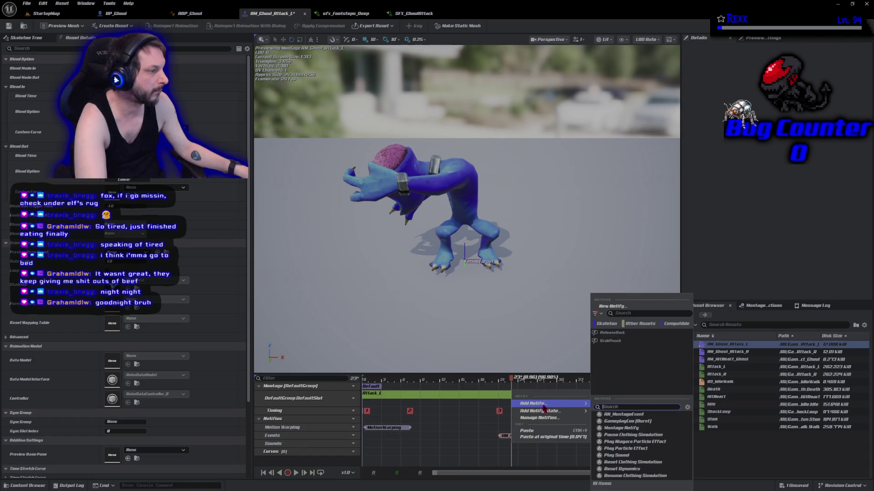
click(630, 454)
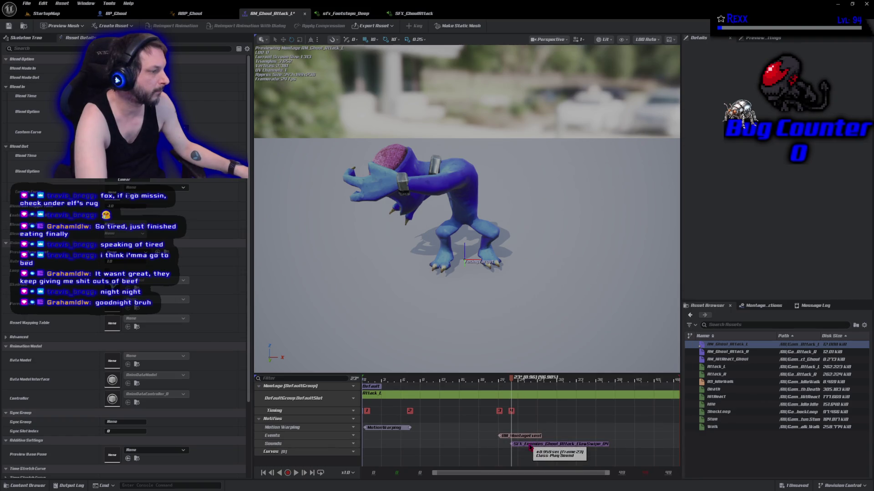
click(530, 444)
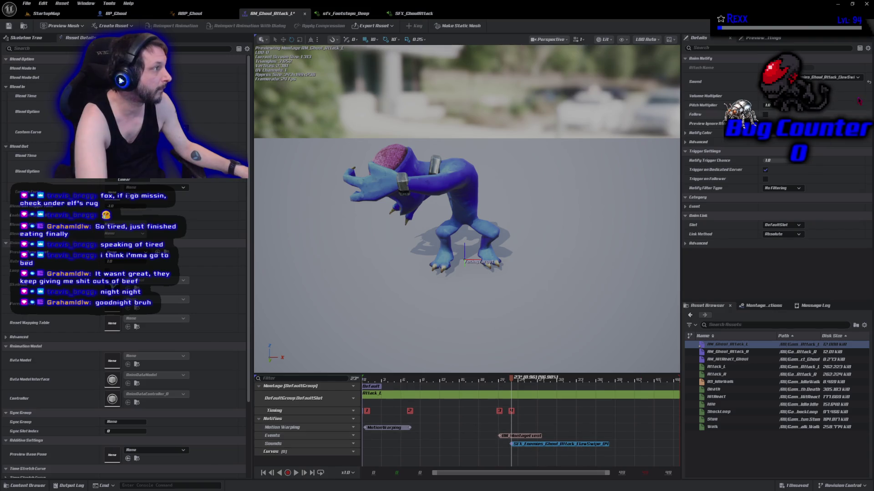
click(844, 81)
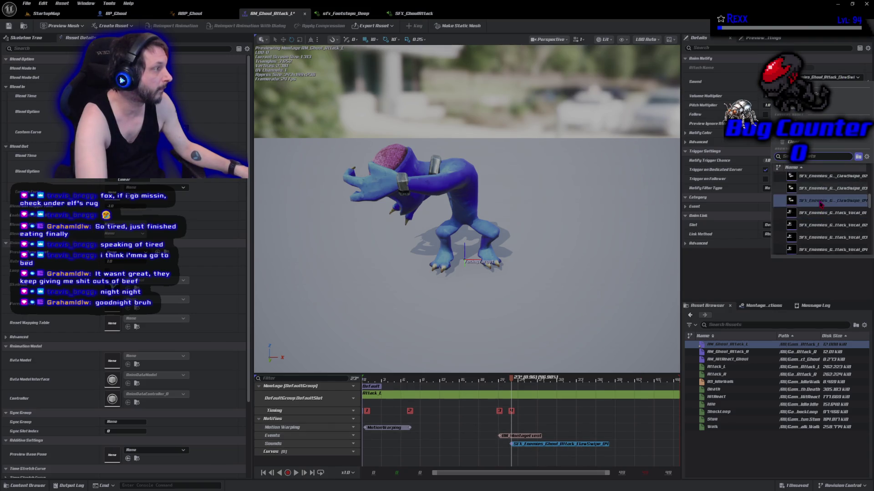
text(c)
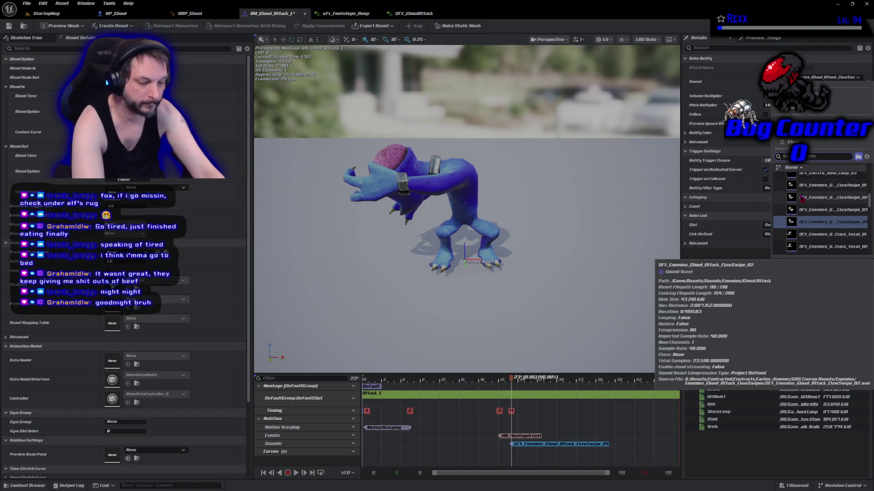
text(houlattack)
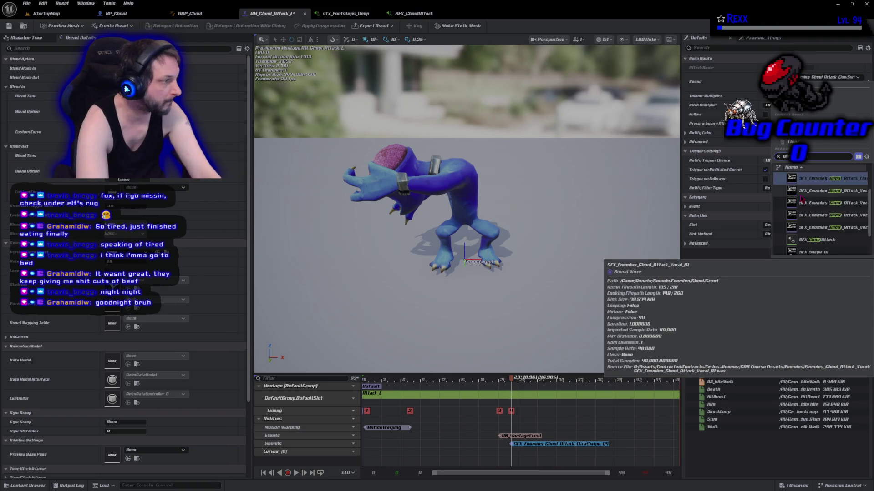
click(823, 179)
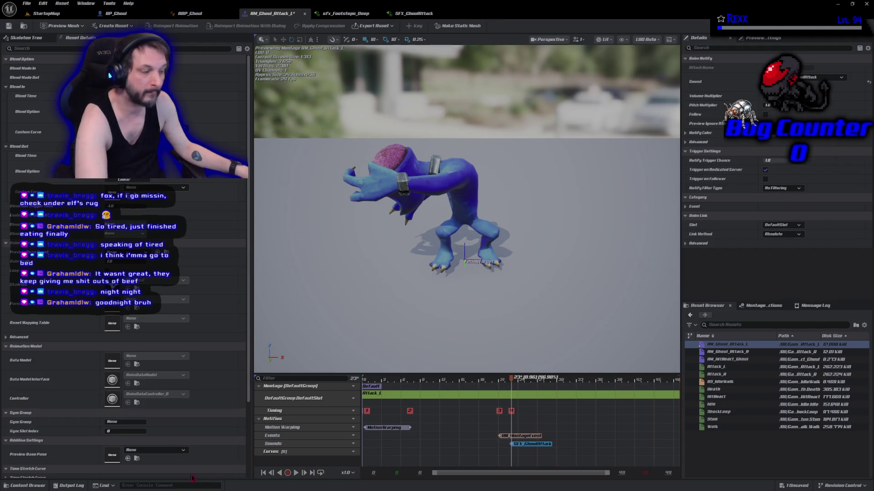
click(294, 473)
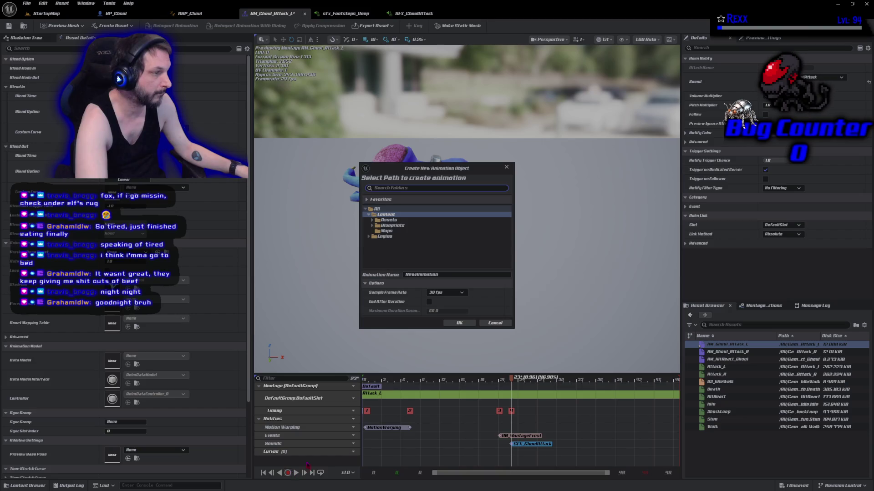
click(492, 325)
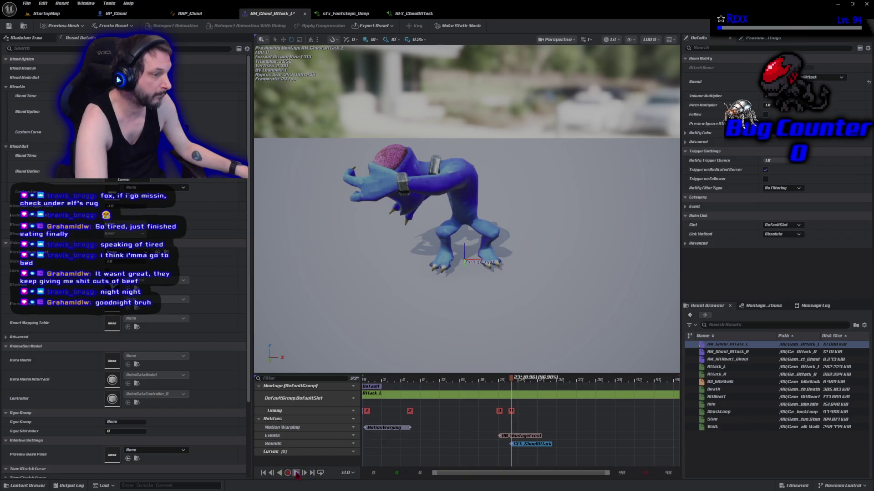
Preview the montage while dragging the SFX_GhoulAttack notify progressively earlier on the Sounds track.
click(296, 472)
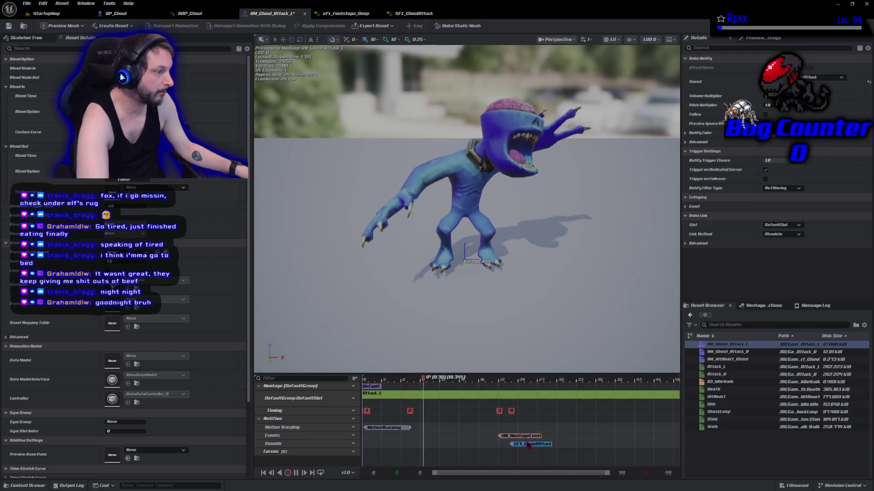
drag(523, 449, 513, 451)
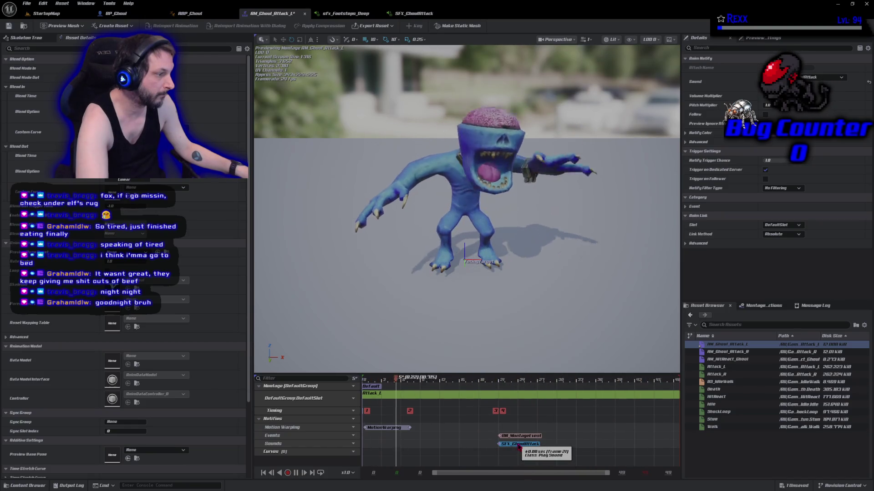
drag(518, 449, 497, 449)
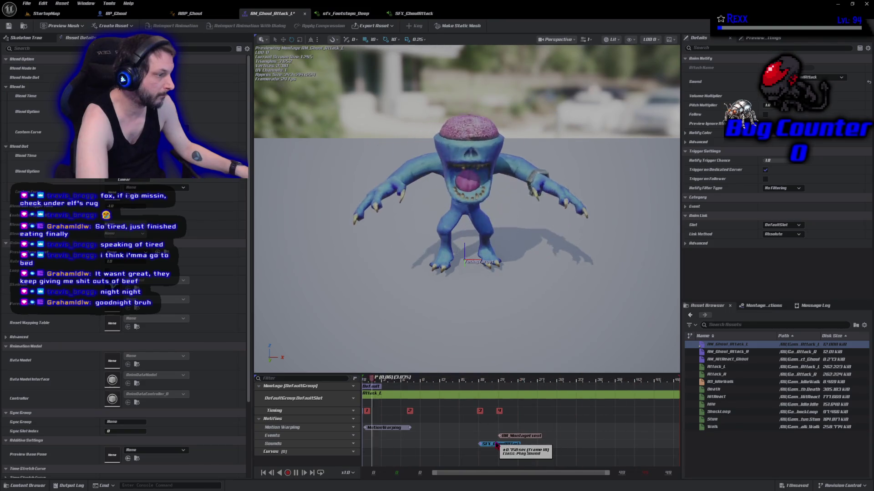
drag(496, 445, 470, 446)
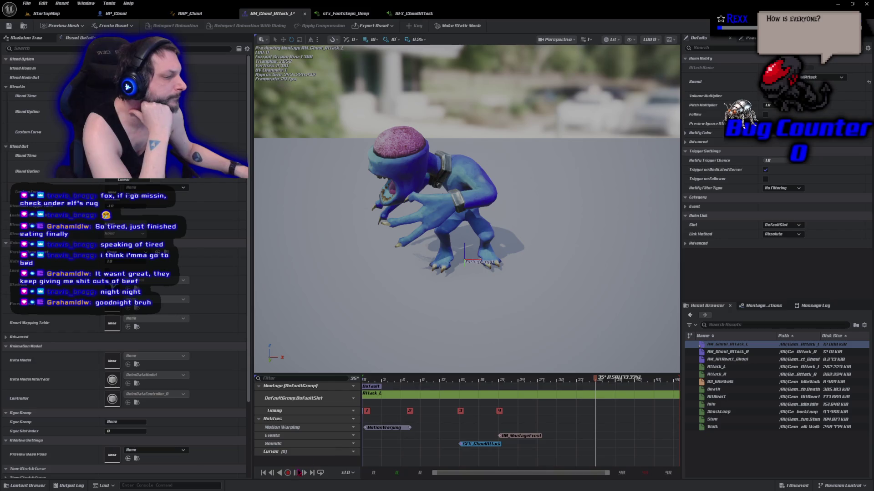
Move the notify back to frame 21, replay to check timing, then shift it slightly earlier.
click(296, 473)
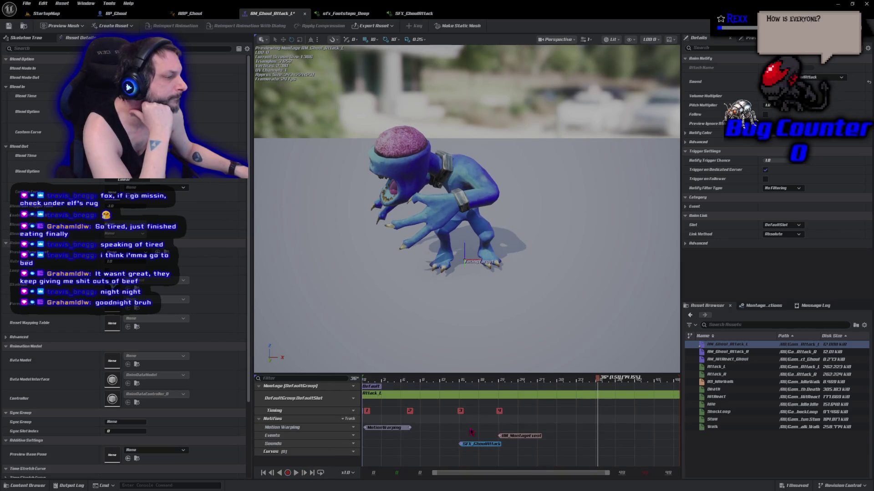
drag(473, 447, 508, 445)
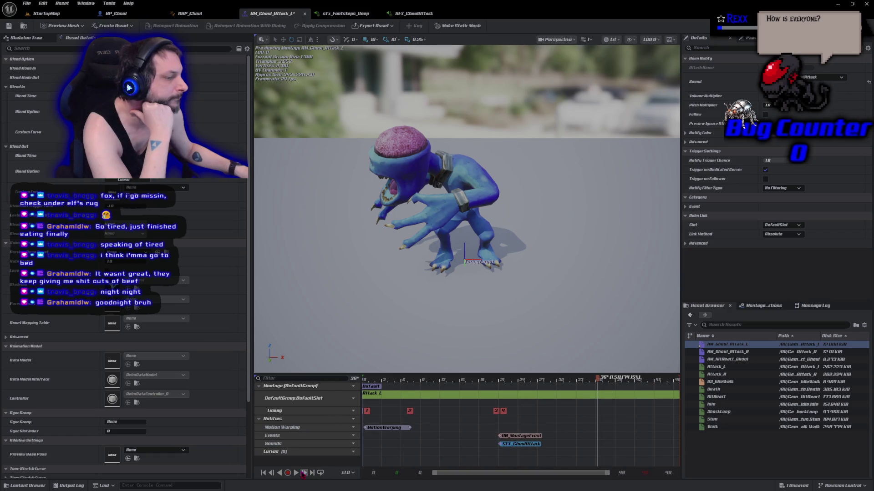
click(296, 473)
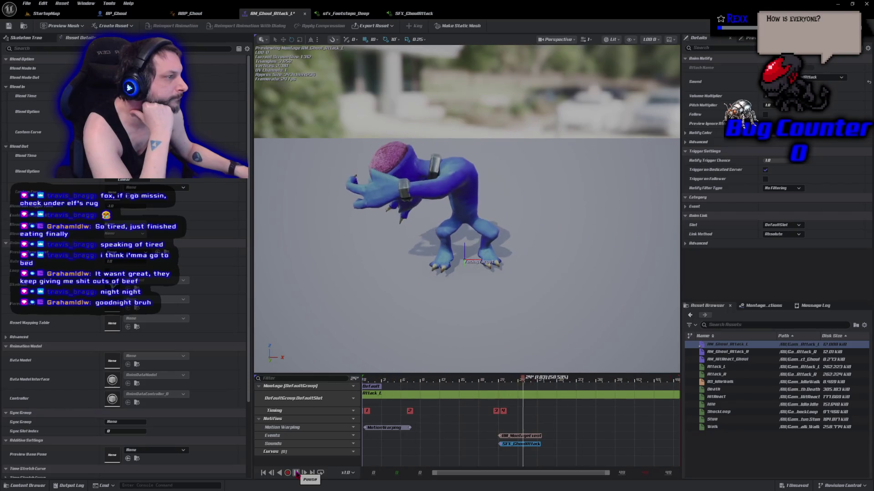
click(296, 473)
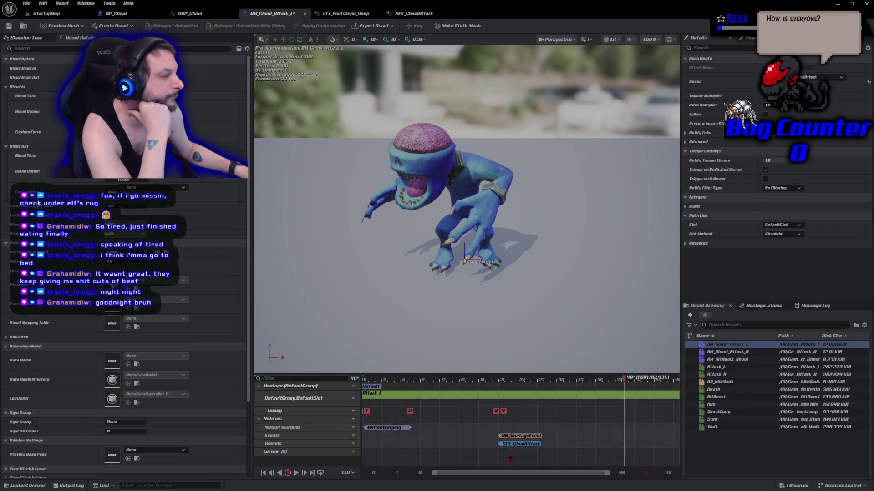
drag(516, 446, 490, 450)
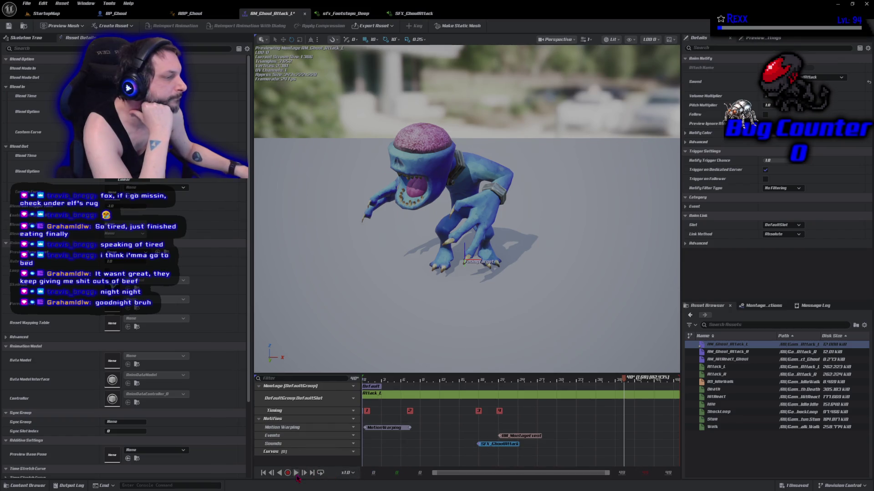
Replay the montage, scrub the preview to frame 16, and shift the SFX_GhoulAttack notify slightly later.
click(296, 474)
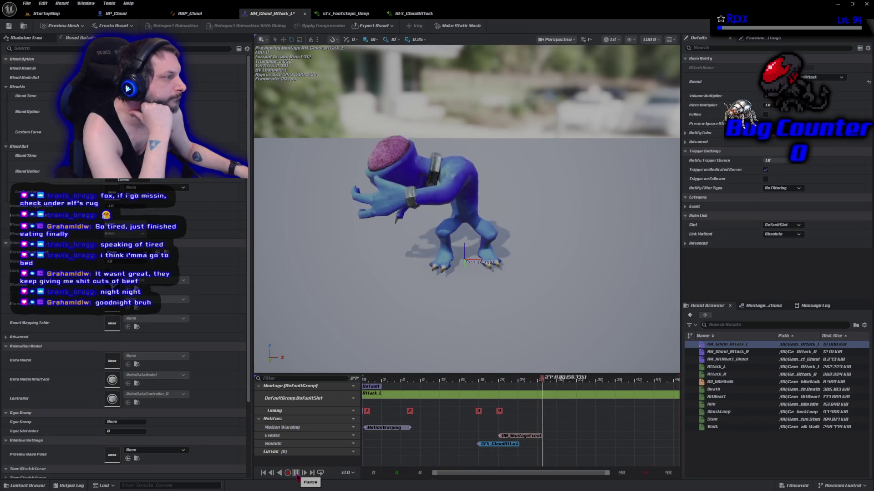
click(296, 473)
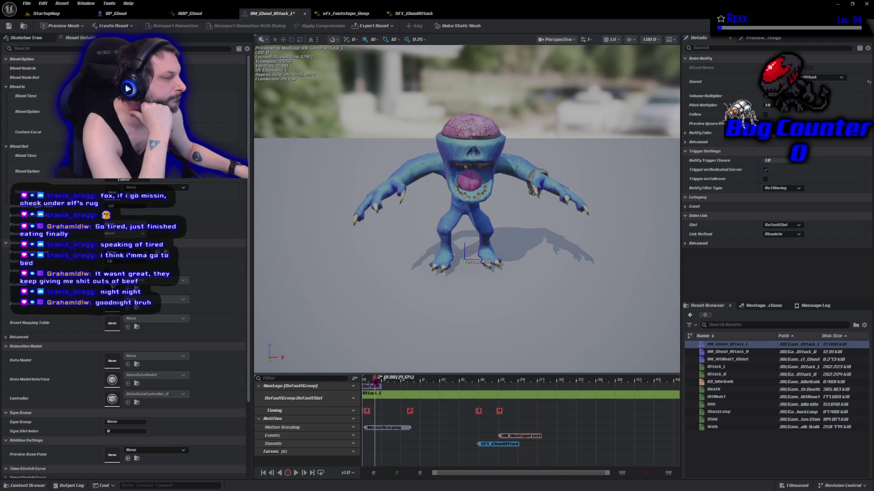
drag(396, 381, 498, 394)
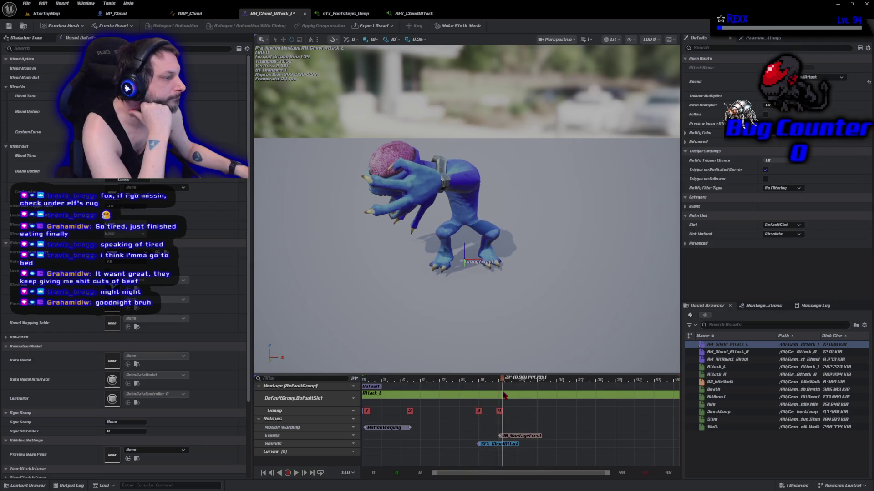
drag(525, 404, 466, 401)
drag(496, 444, 519, 445)
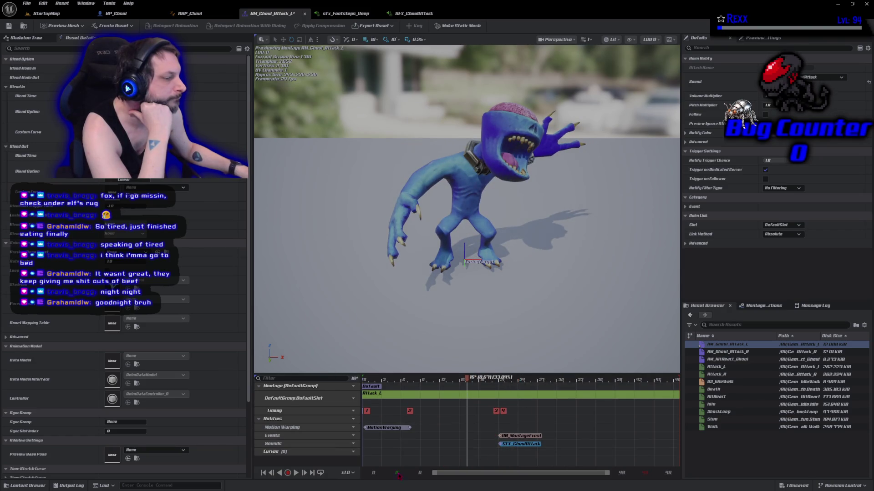
Replay while nudging the notify a bit earlier, then stop and save AM_Ghoul_Attack_L.
click(295, 473)
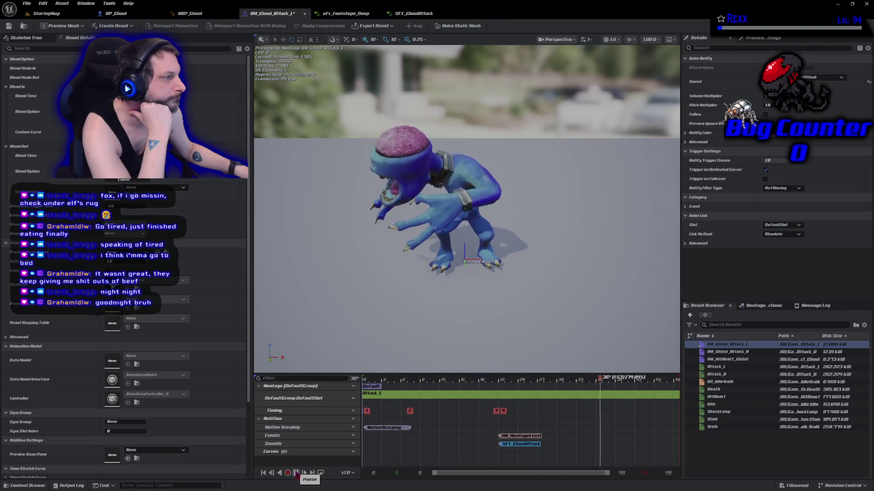
drag(509, 445, 499, 450)
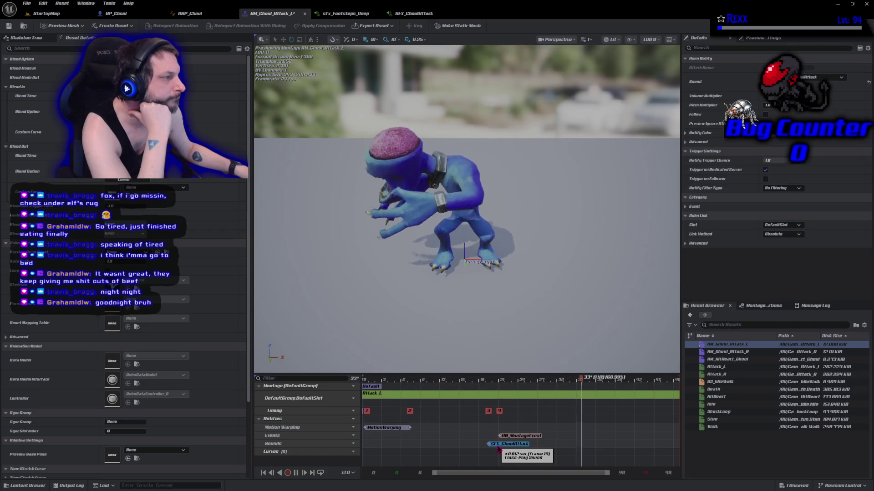
drag(499, 450, 487, 450)
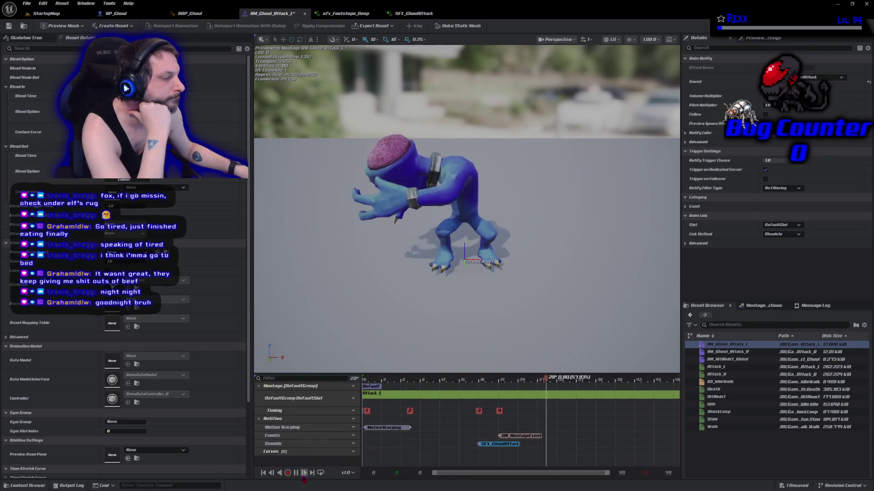
click(297, 474)
key(ctrl+s)
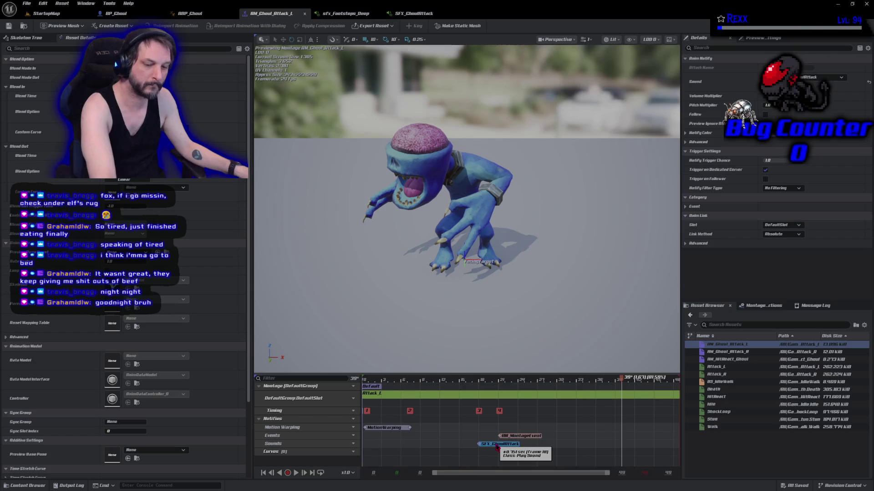
Open AM_Ghoul_Attack_R, add a new notify track, and paste the SFX_GhoulAttack notify onto it.
double_click(725, 352)
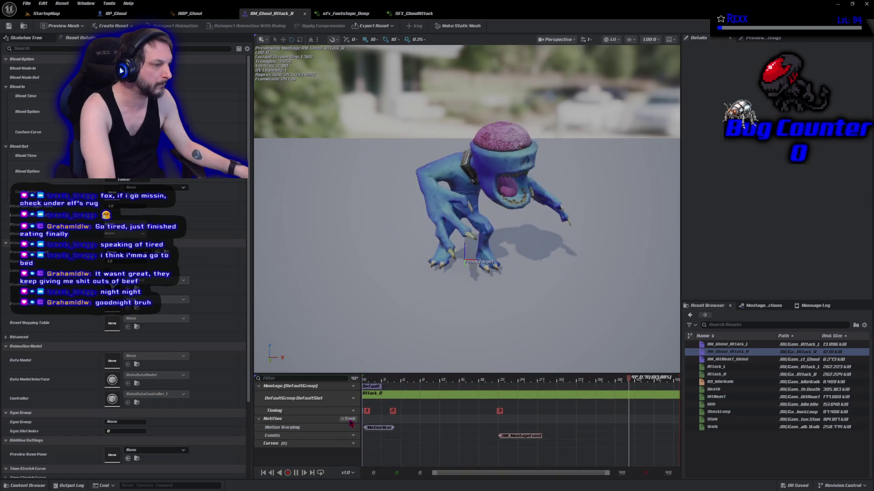
click(349, 418)
click(348, 435)
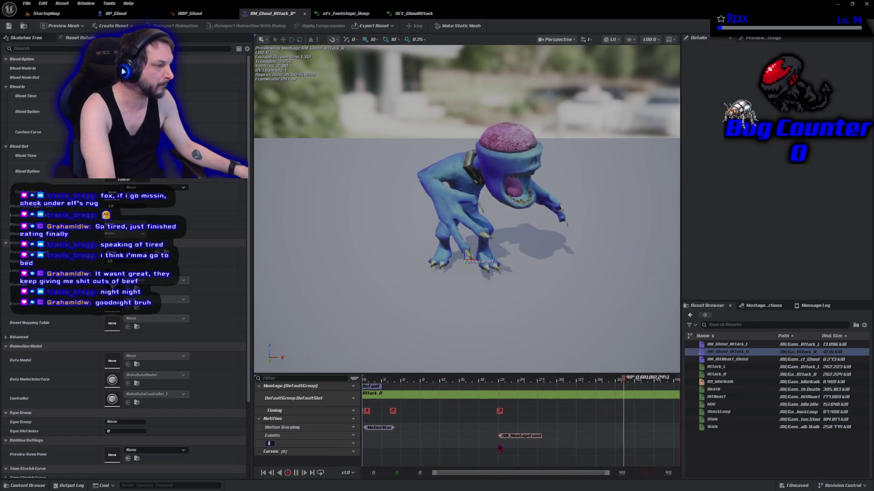
key(ctrl+v)
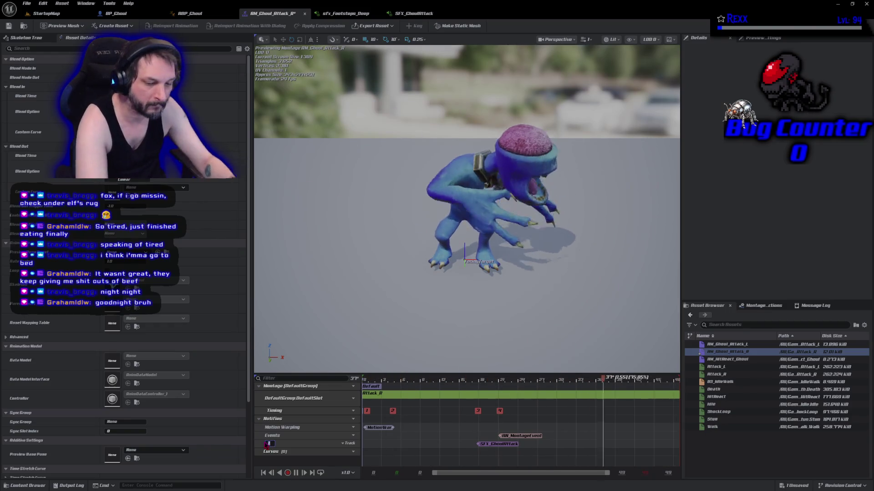
Rename the new notify track to 'Sounds' and save AM_Ghoul_Attack_R.
double_click(266, 444)
text(5ounds)
key(Return)
key(ctrl+s)
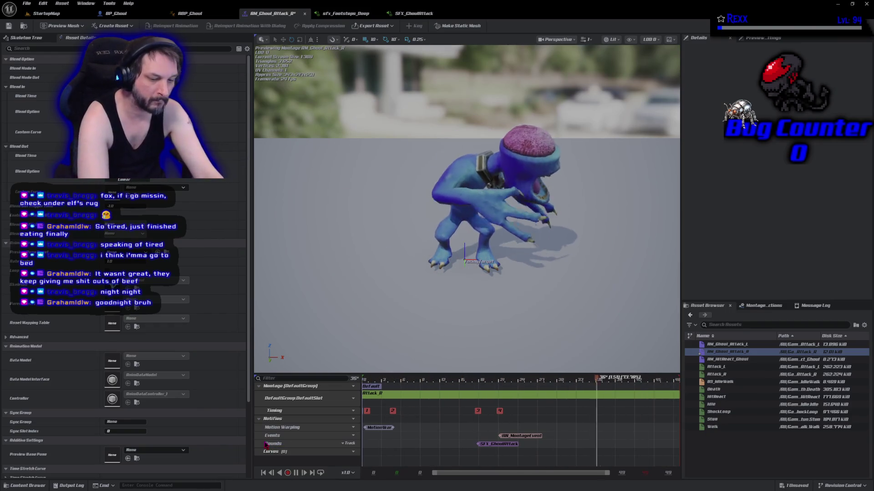
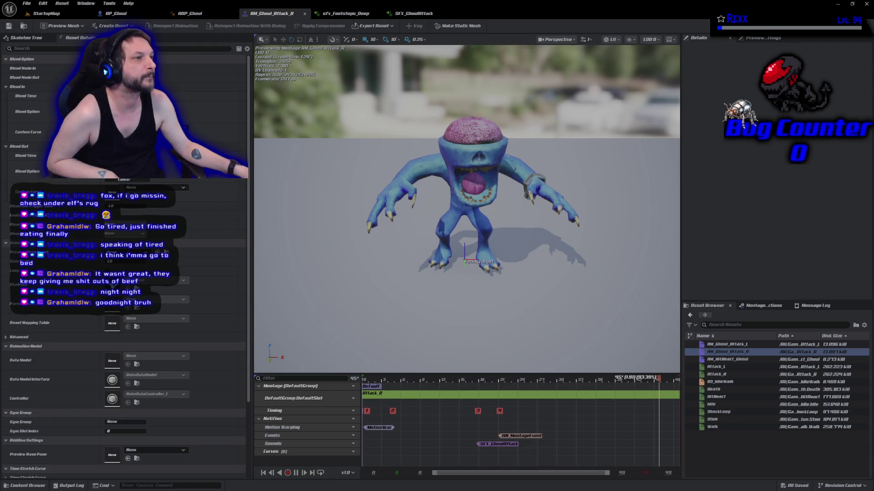
In BP_Ghoul, filter details for 'attack' and set the first montage's Impact Sound to sfx_Template_Swipe.
click(116, 13)
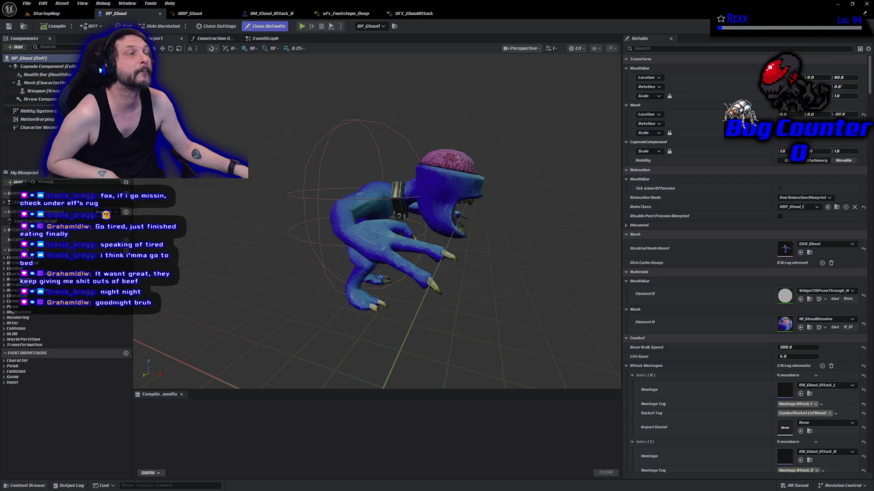
click(698, 48)
text(attac)
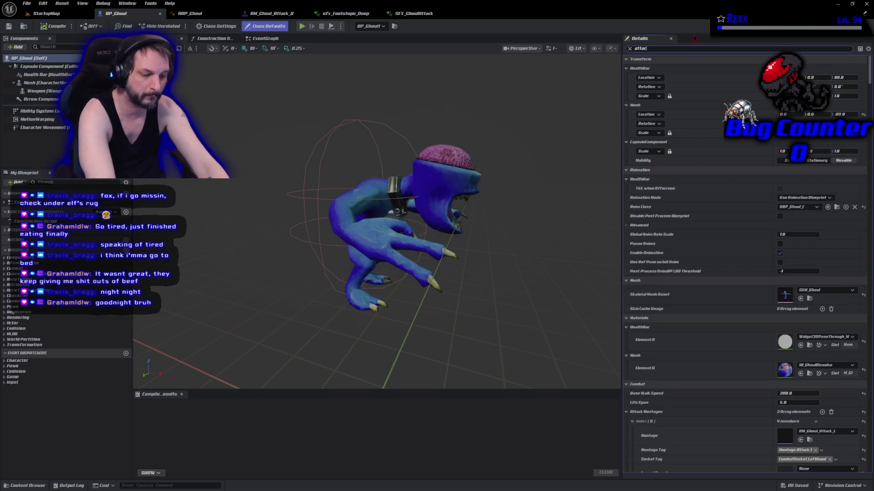
text(k)
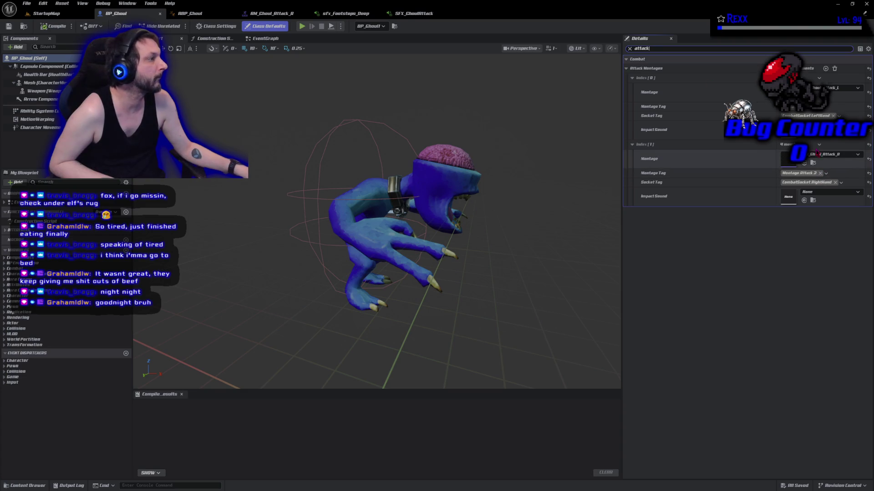
click(831, 192)
text(sfx_swip)
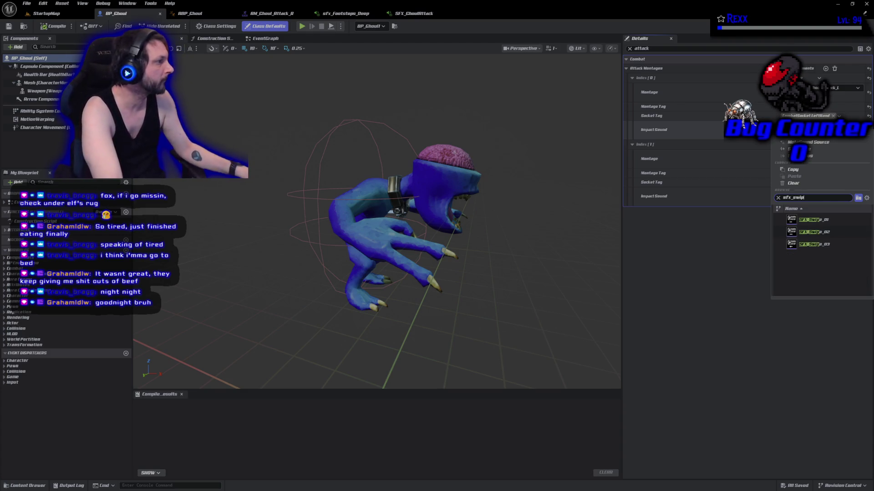
key(BackSpace)
key(BackSpace)
key(BackSpace)
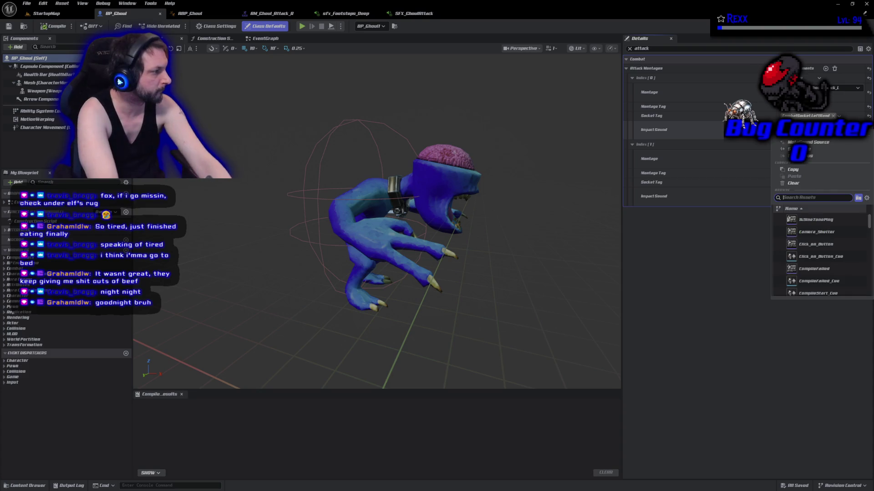
text(swipe)
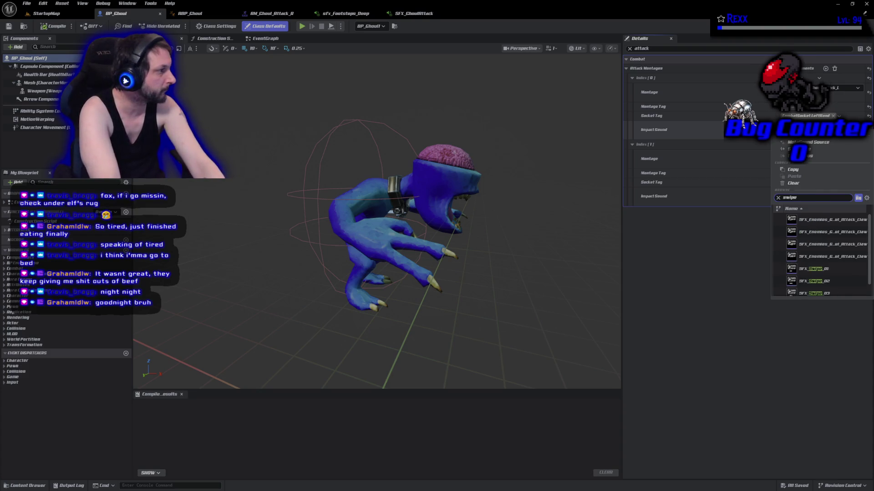
scroll(844, 291, down, 1)
click(842, 291)
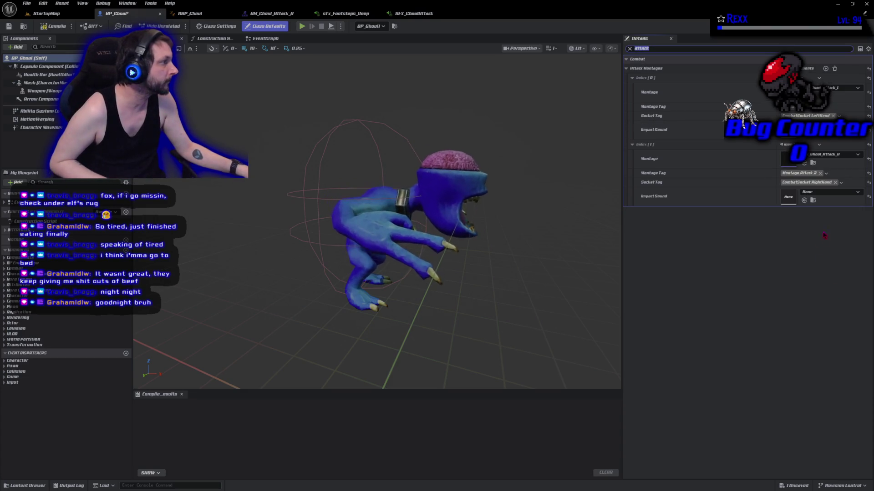
Set the second attack montage's Impact Sound to sfx_Template_Swipe, then compile and save BP_Ghoul.
click(829, 193)
text(sfx)
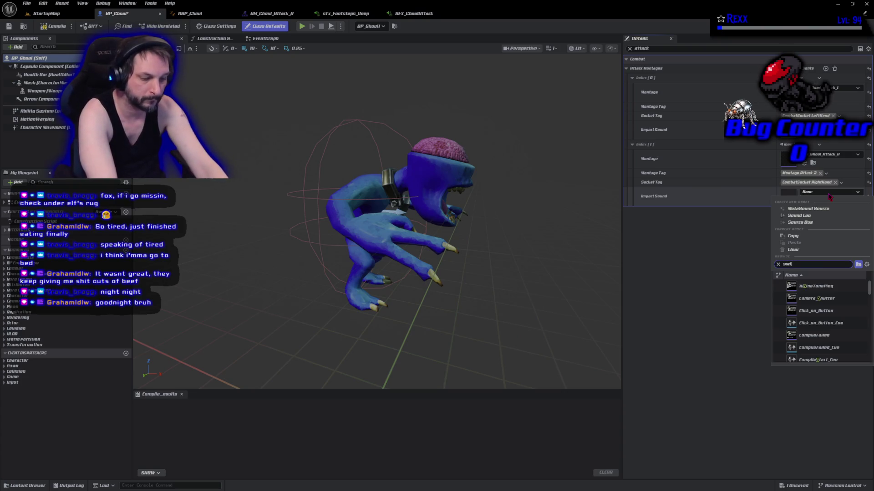
text(pe)
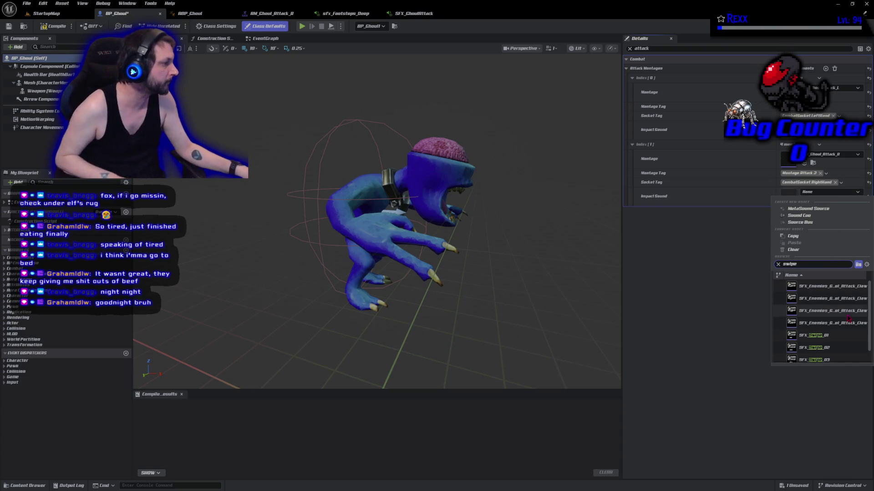
scroll(819, 318, down, 1)
click(814, 357)
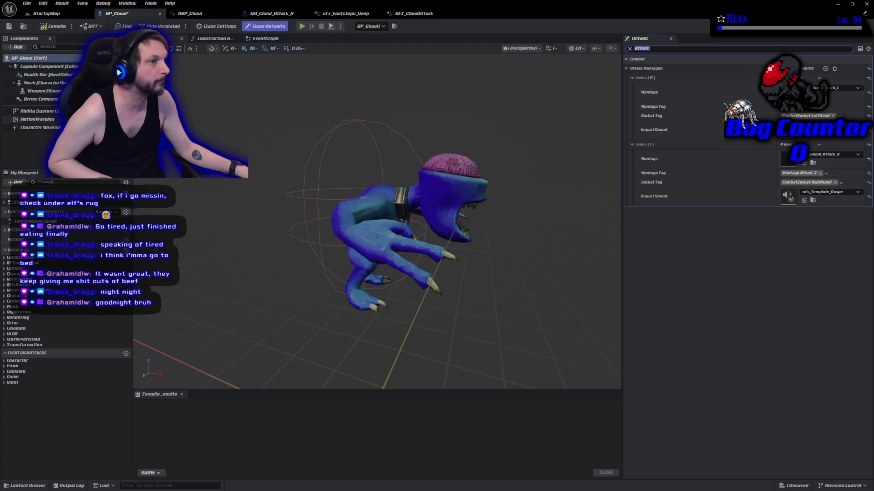
click(43, 25)
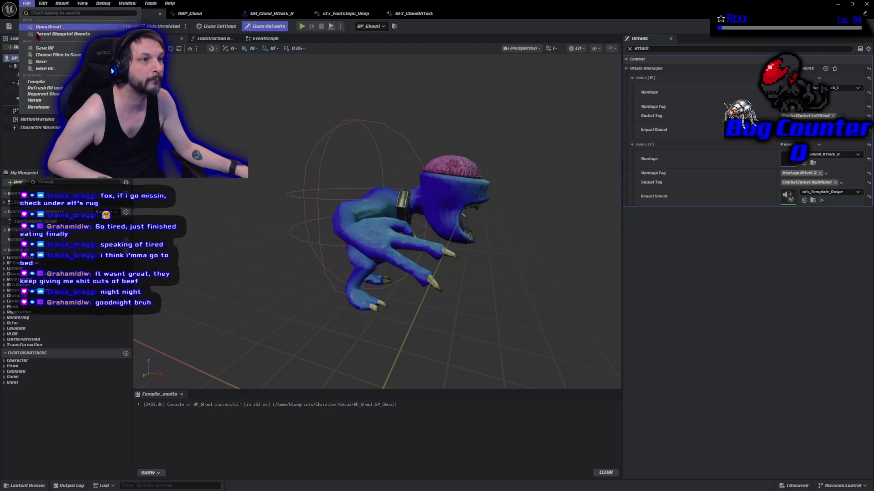
key(ctrl+s)
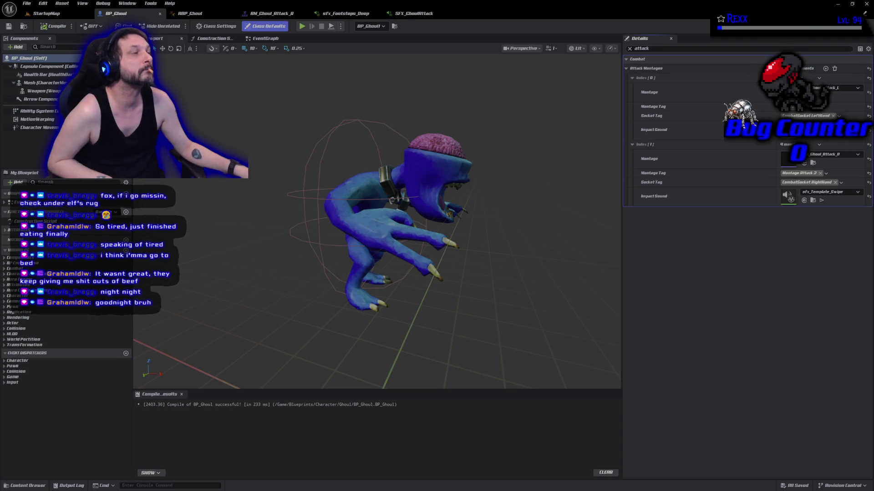
Close the SFX_GhoulAttack and footstep sound tabs so AM_Ghoul_Attack_R is showing.
click(413, 14)
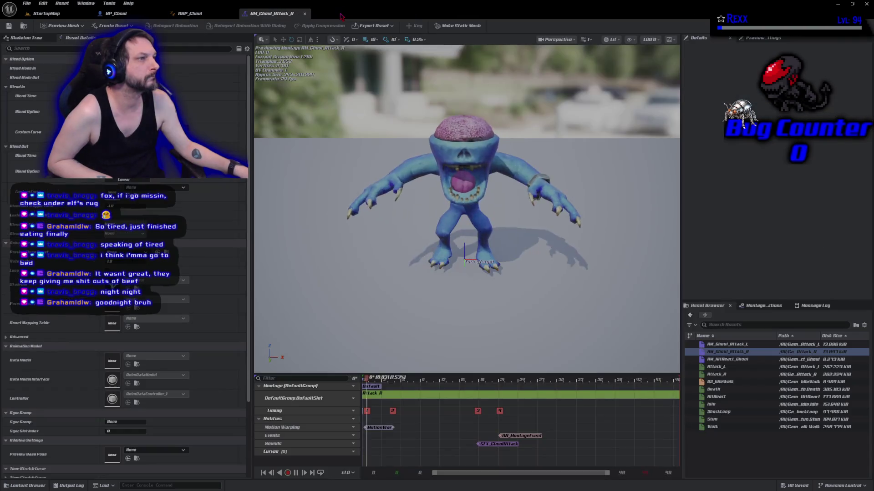
click(344, 13)
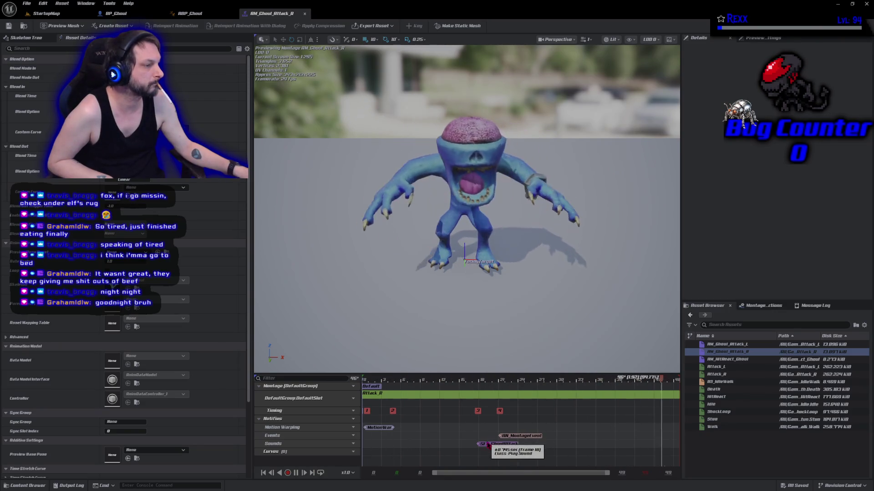
Shift the SFX_GhoulAttack notify earlier in AM_Ghoul_Attack_R and AM_Ghoul_Attack_L, then save all.
drag(484, 447, 470, 444)
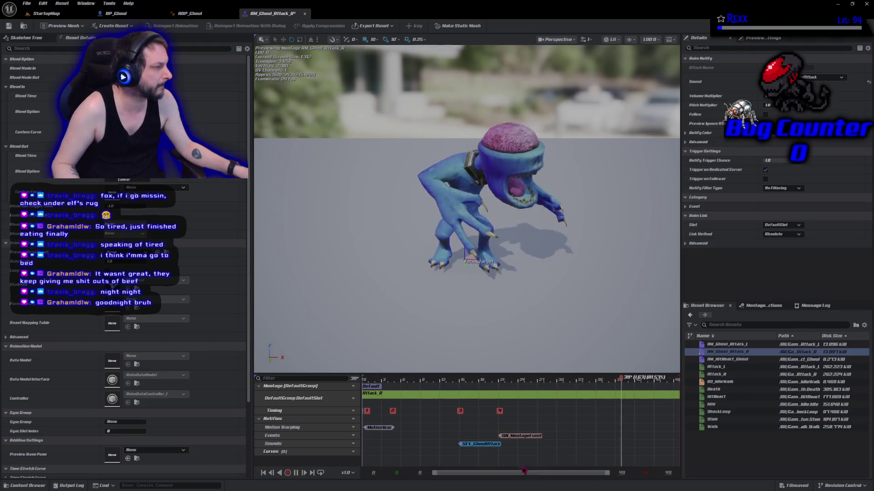
double_click(727, 345)
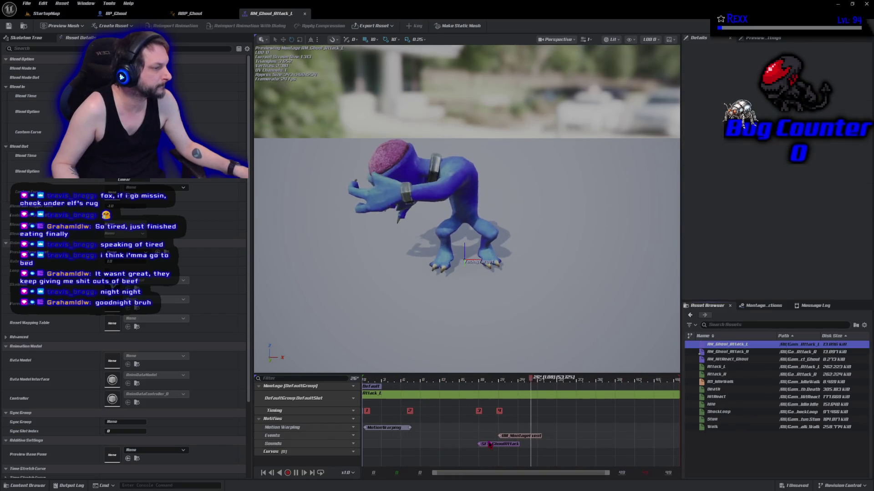
drag(489, 445, 469, 452)
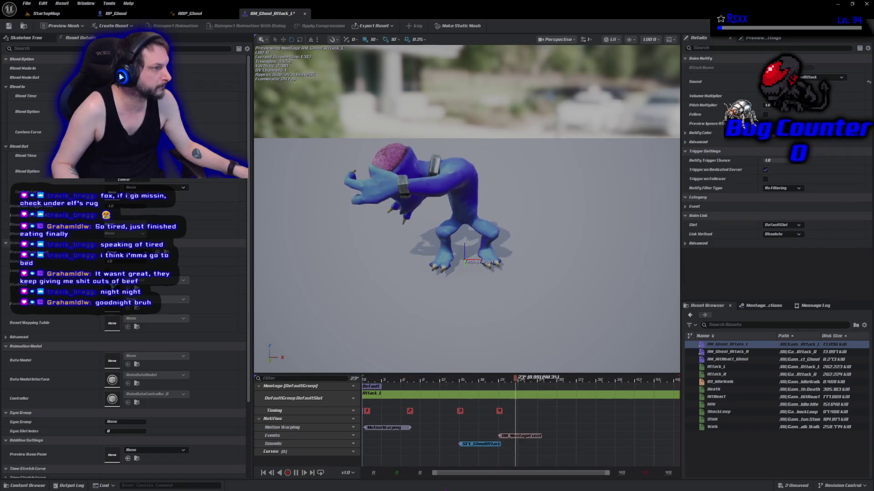
click(27, 3)
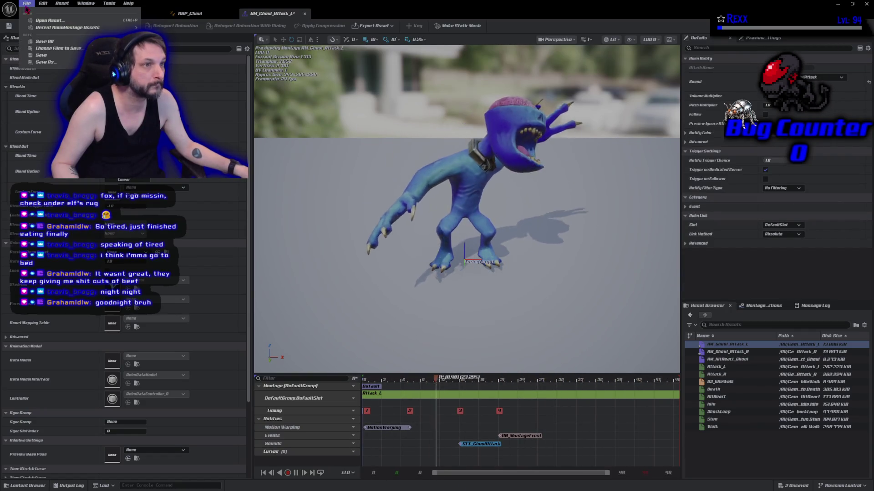
click(39, 42)
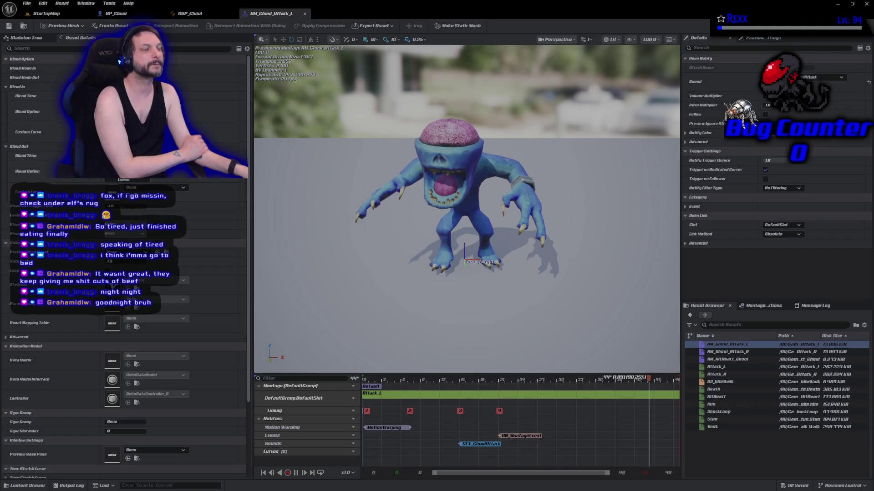
Nudge the sound notify later in both montages, about 0.75 s in AM_Ghoul_Attack_R, and save all.
drag(483, 446, 506, 445)
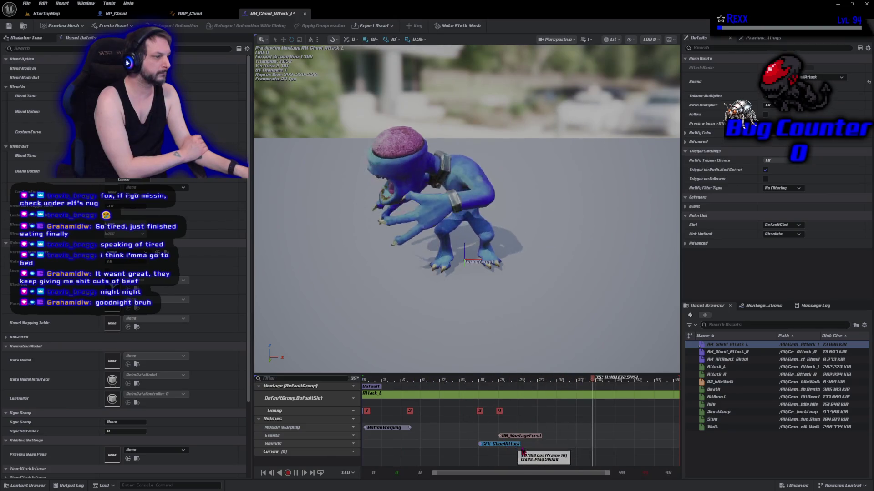
click(713, 351)
double_click(713, 351)
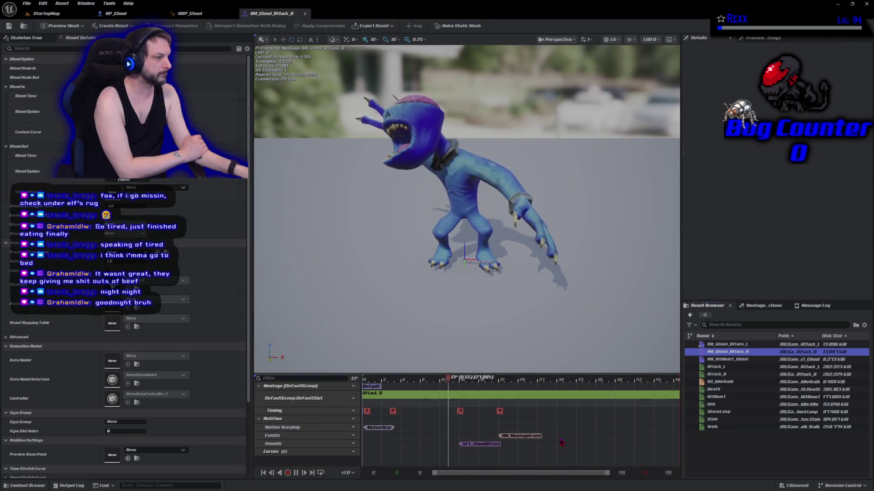
drag(474, 446, 495, 446)
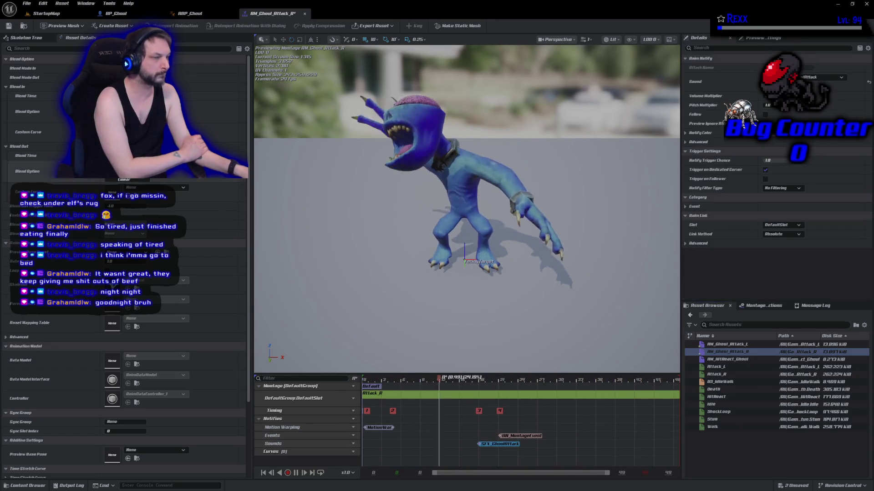
click(26, 4)
click(46, 42)
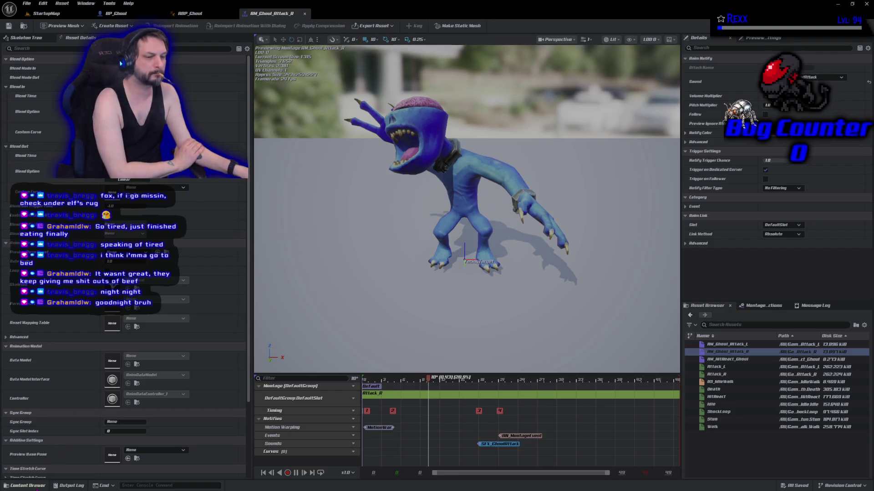
key(ctrl+space)
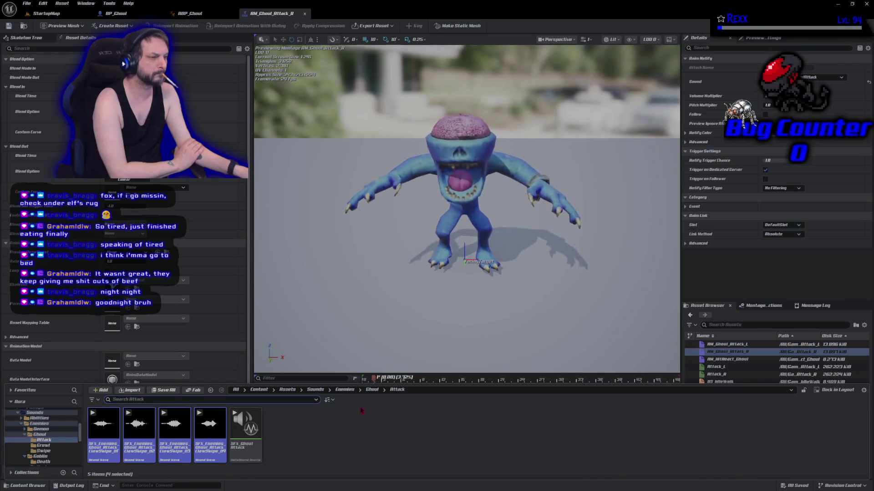
Copy the sfx_Template_multi MetaSound into the Ghoul Growl sounds folder.
click(371, 390)
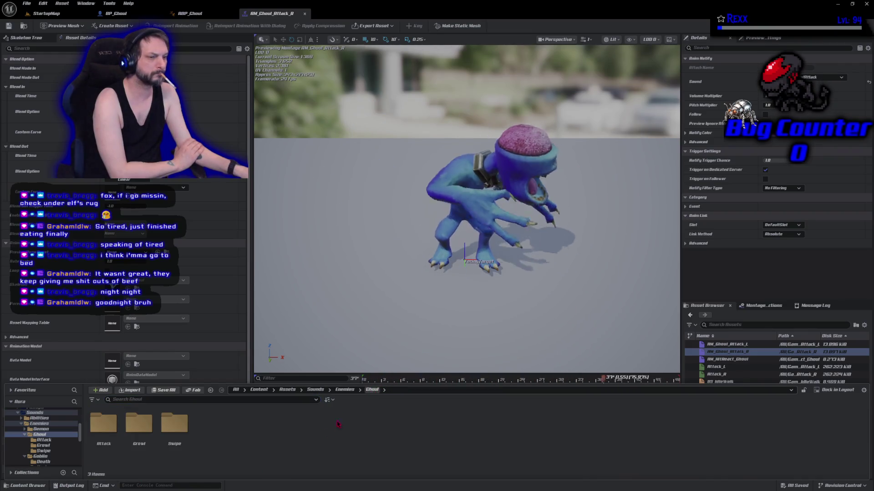
double_click(133, 436)
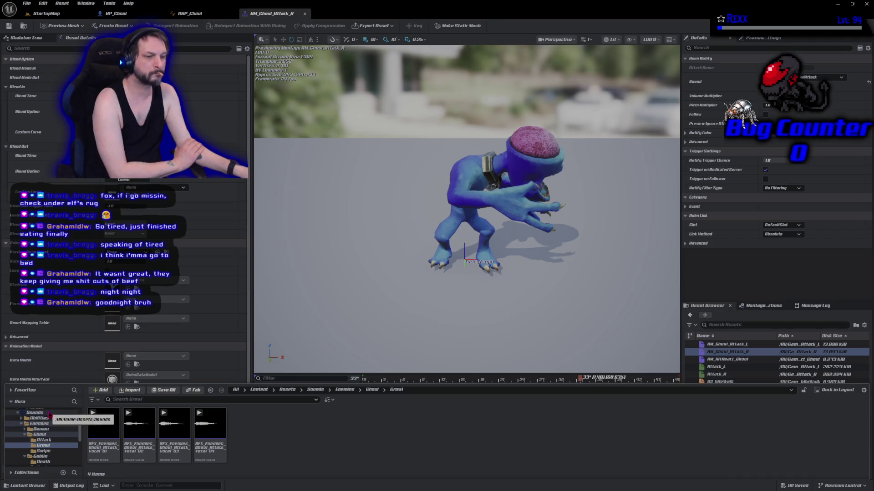
click(37, 413)
mouse_move(387, 427)
mouse_down()
mouse_move(130, 435)
mouse_move(91, 451)
mouse_move(49, 452)
mouse_up()
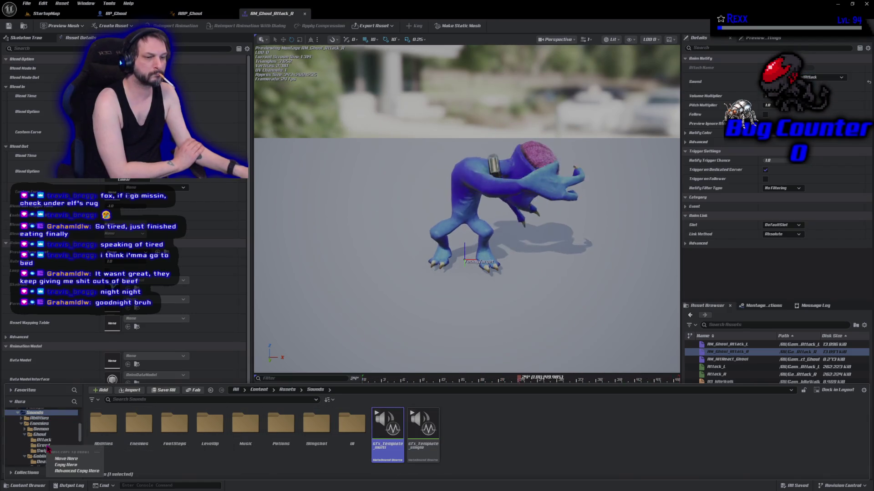
click(63, 465)
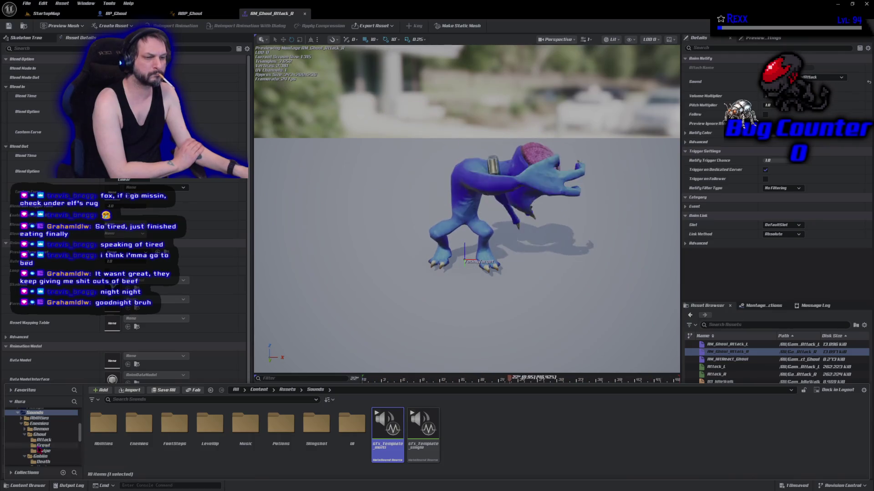
click(43, 445)
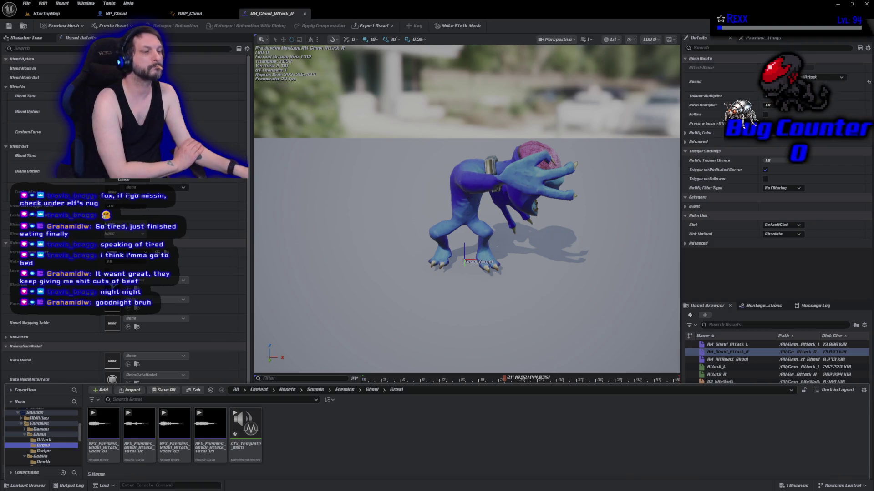
Rename the copied template to SFX_GhoulHurt and open the AM_HitReact_Ghoul montage.
click(241, 443)
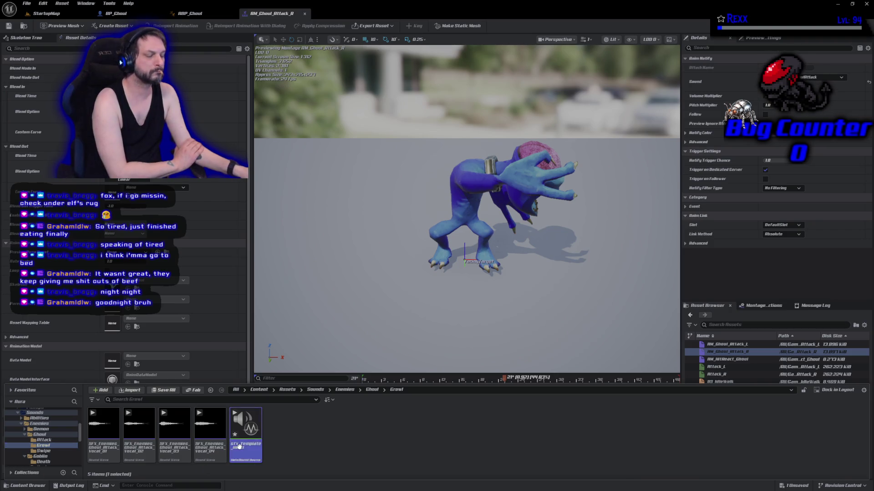
key(F2)
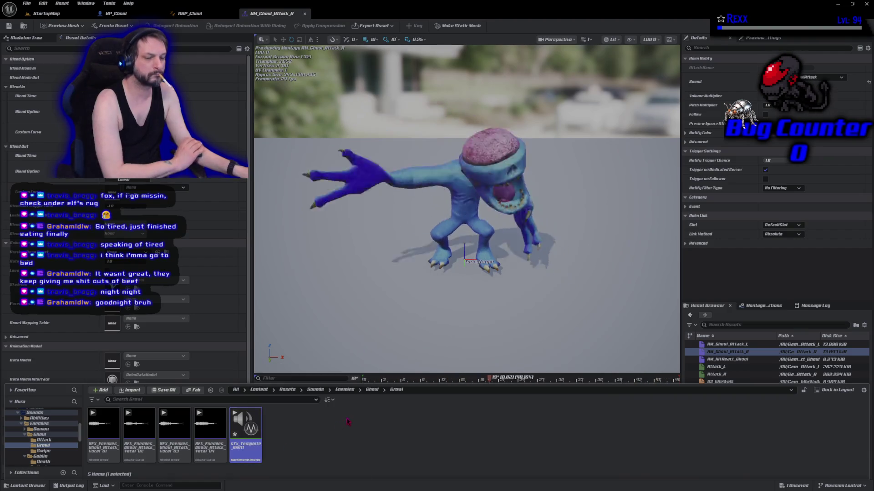
text(S)
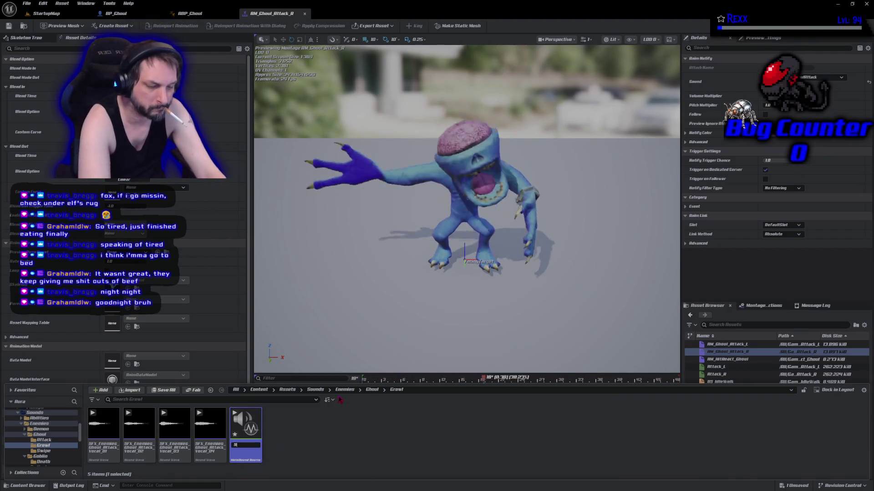
text(FX_GhoulHurt)
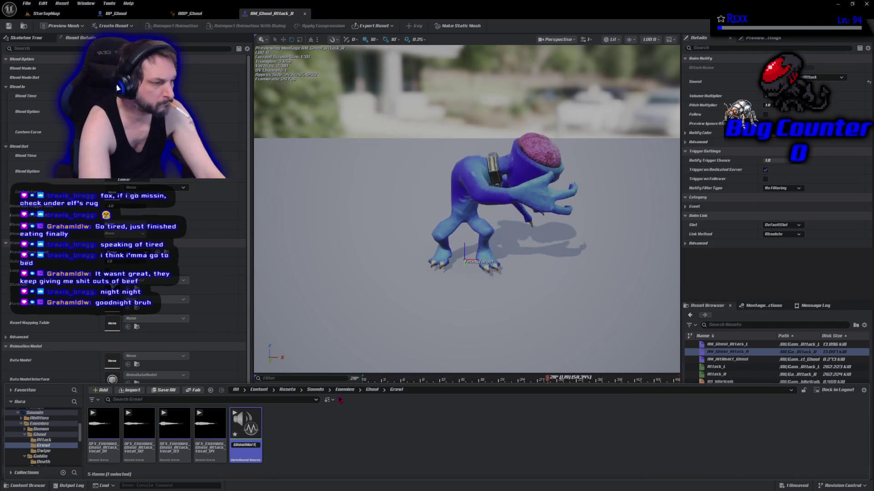
key(Return)
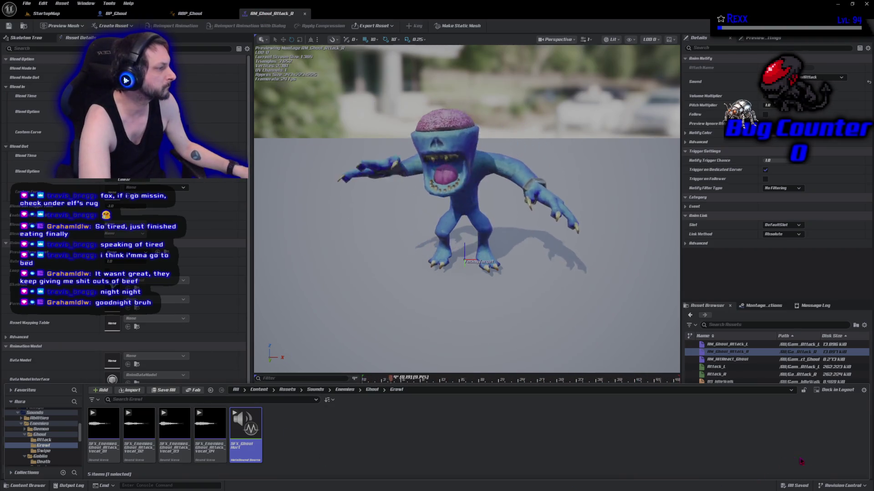
click(740, 359)
double_click(740, 360)
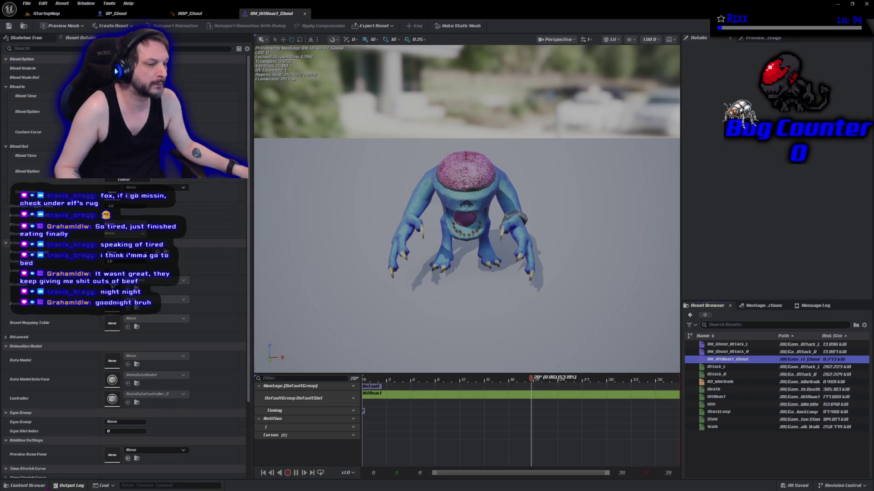
Open SFX_GhoulHurt, add the four Ghoul attack vocals to InputArray's defaults, and save.
click(39, 486)
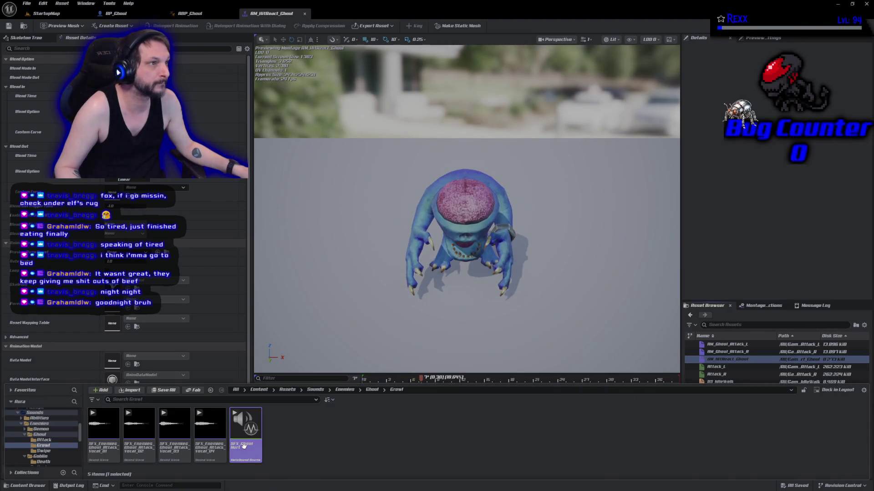
double_click(246, 448)
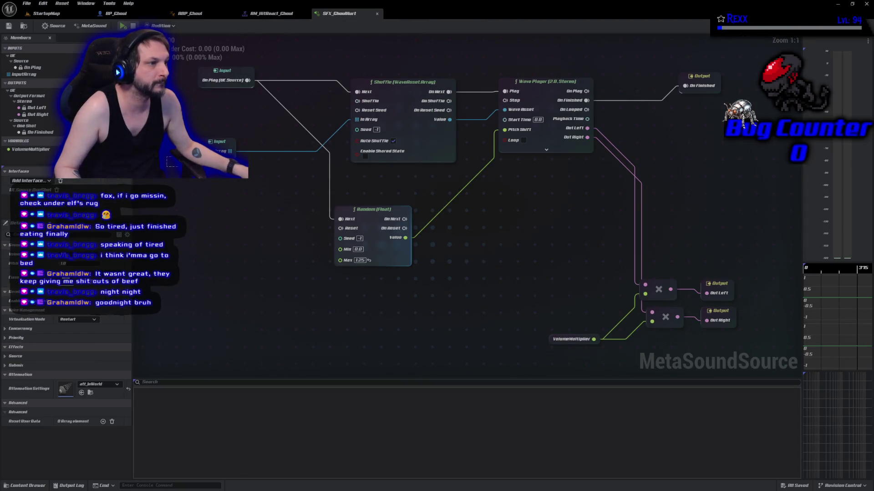
drag(166, 158, 209, 155)
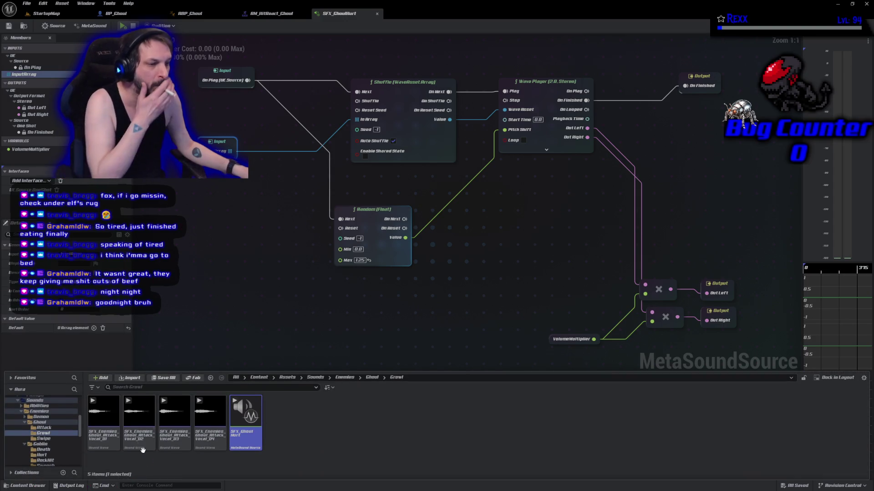
click(104, 417)
shift+click(210, 416)
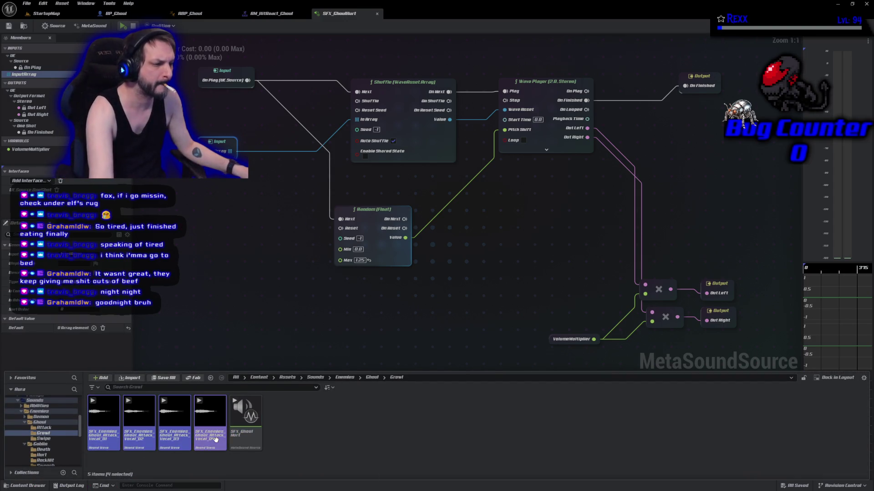
drag(104, 416, 68, 328)
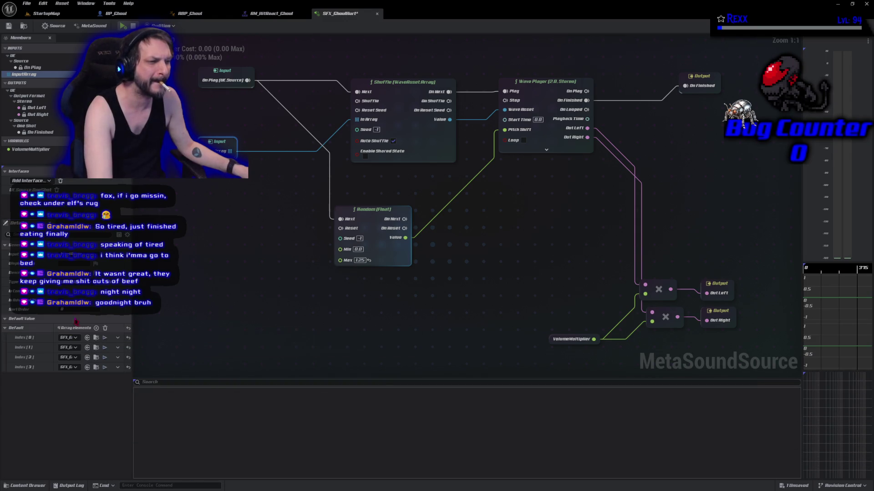
click(26, 3)
click(44, 41)
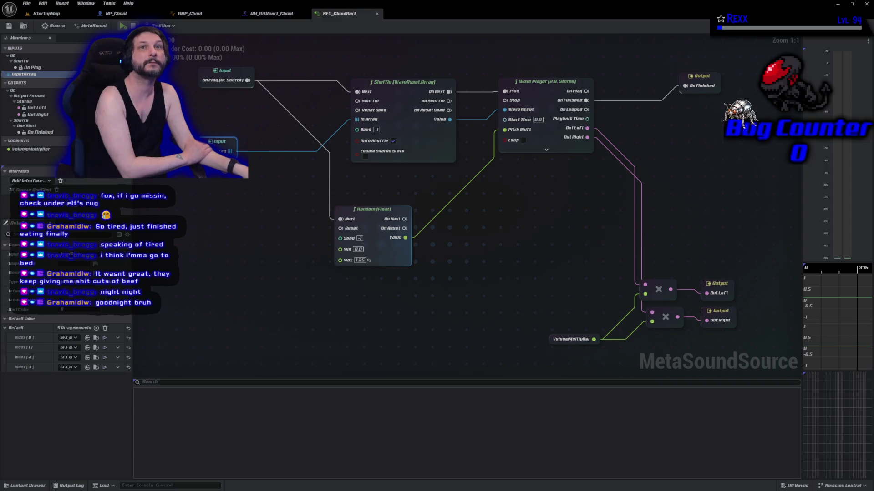
Select the VolumeMultiplier node, save the MetaSound again, and return to AM_HitReact_Ghoul.
click(571, 339)
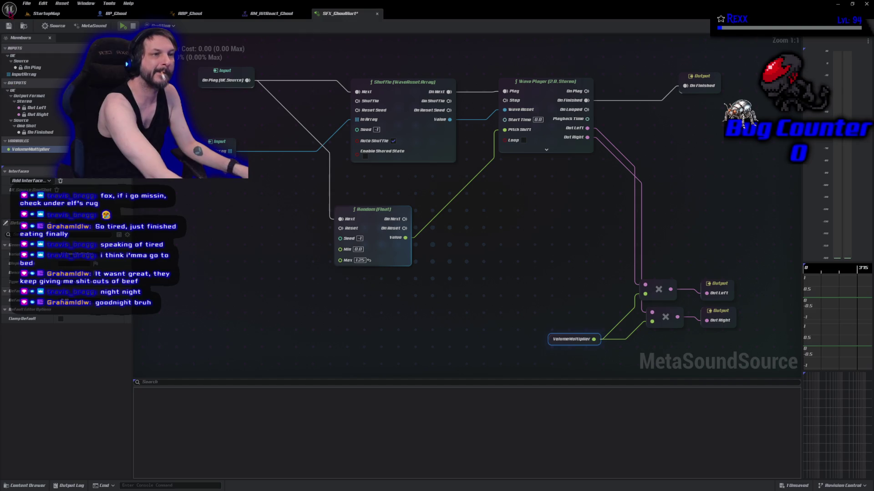
click(27, 3)
click(41, 55)
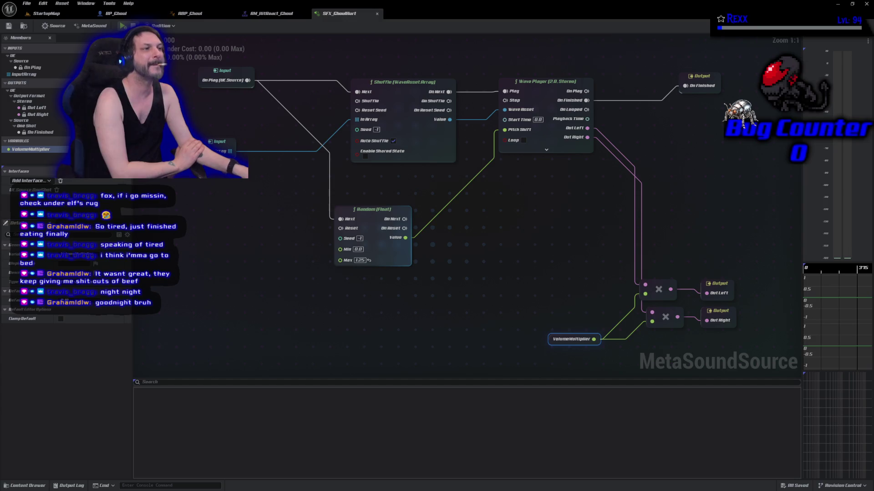
click(262, 15)
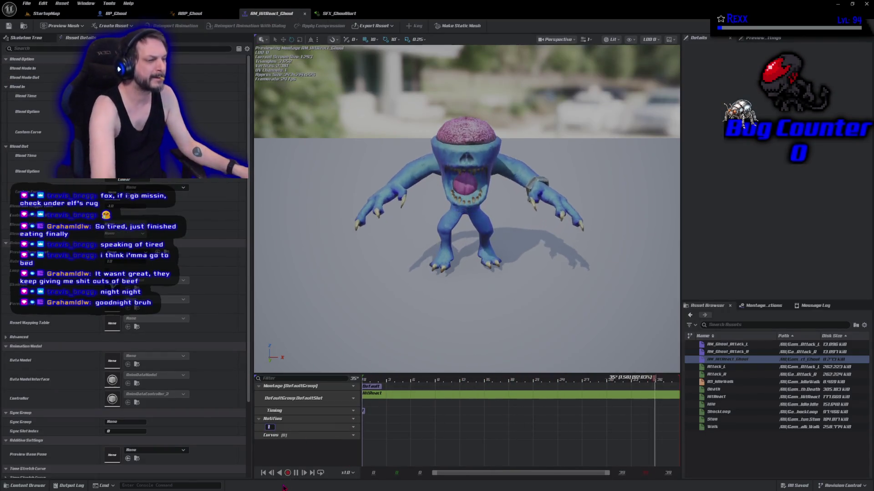
Name the new notify track Sounds and add a Play Sound notify to it.
text(Sounds)
key(Return)
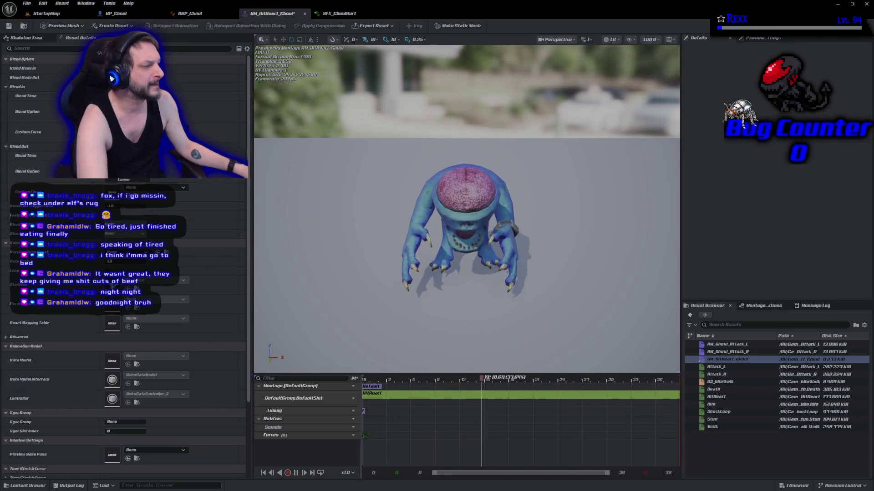
right_click(380, 432)
mouse_move(410, 441)
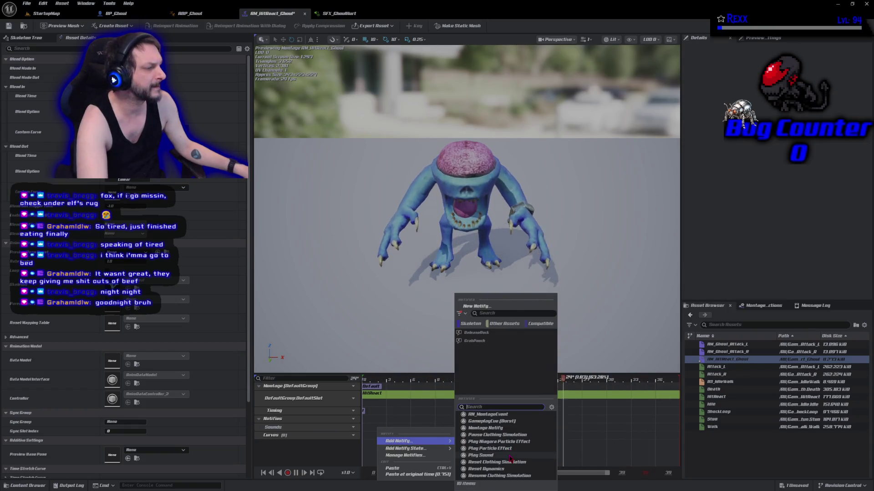
click(582, 383)
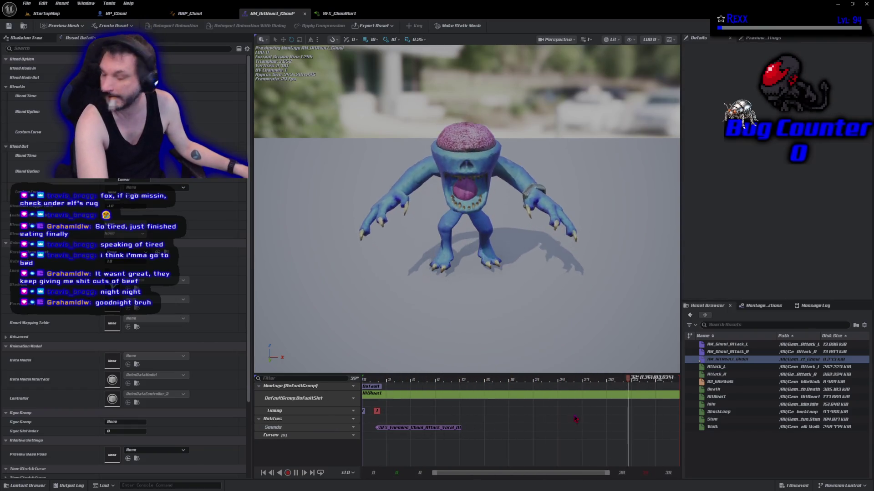
Set the notify's sound to SFX_GhoulHurt and save the montage.
click(456, 430)
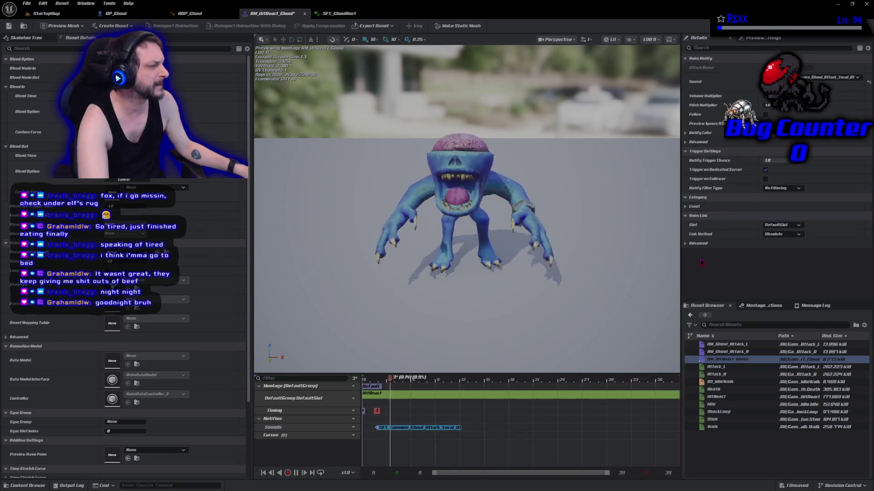
click(847, 77)
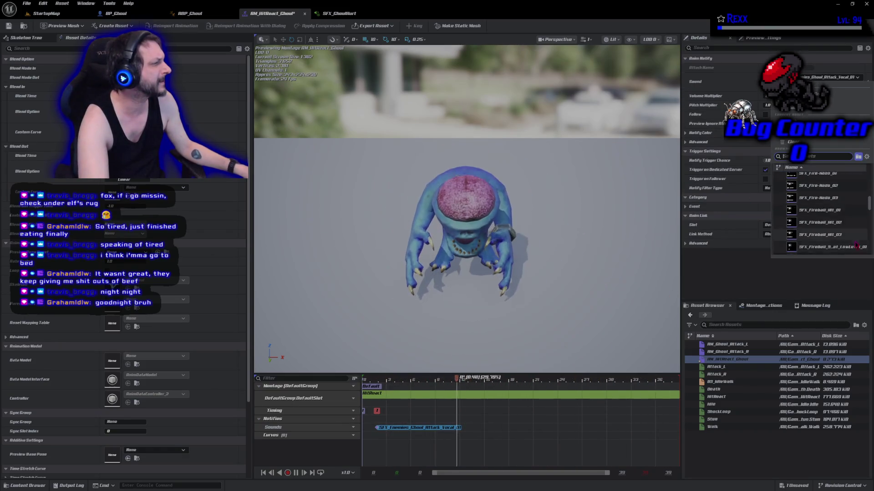
scroll(842, 227, up, 1)
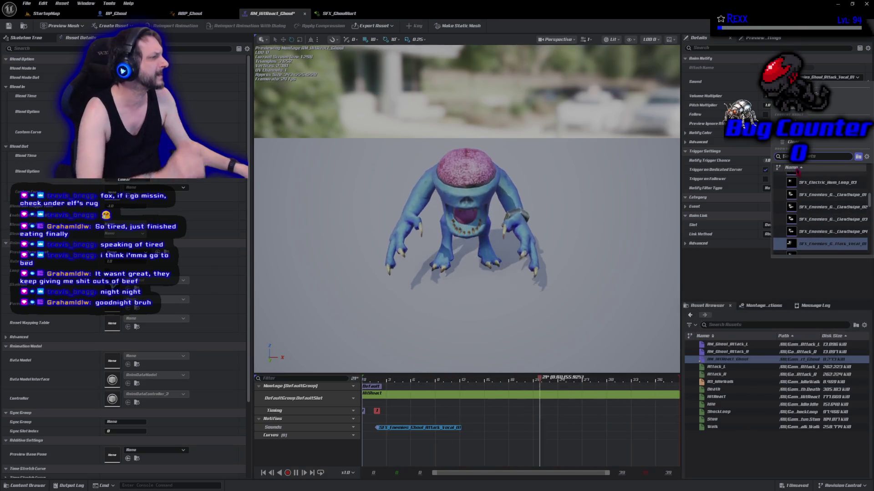
text(hurt)
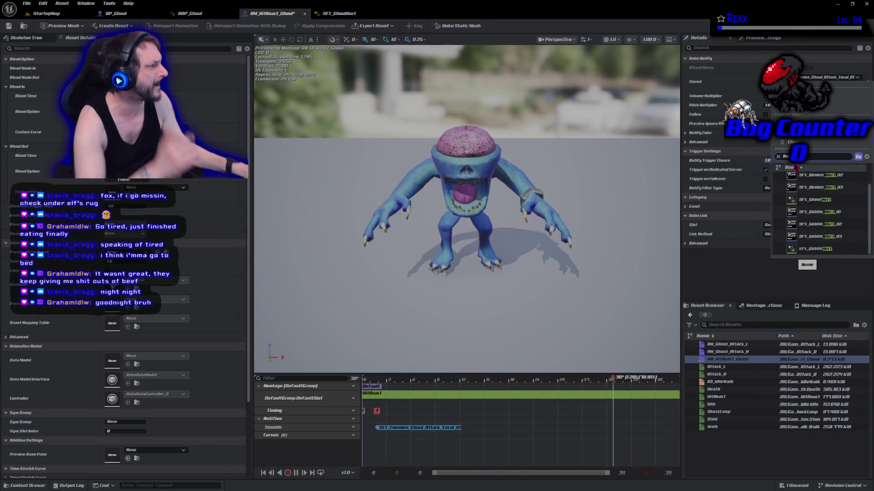
click(834, 199)
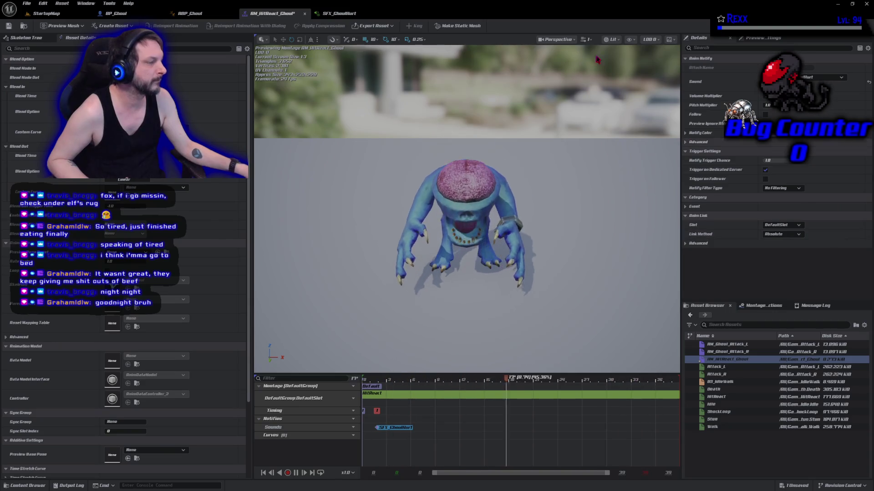
key(ctrl+s)
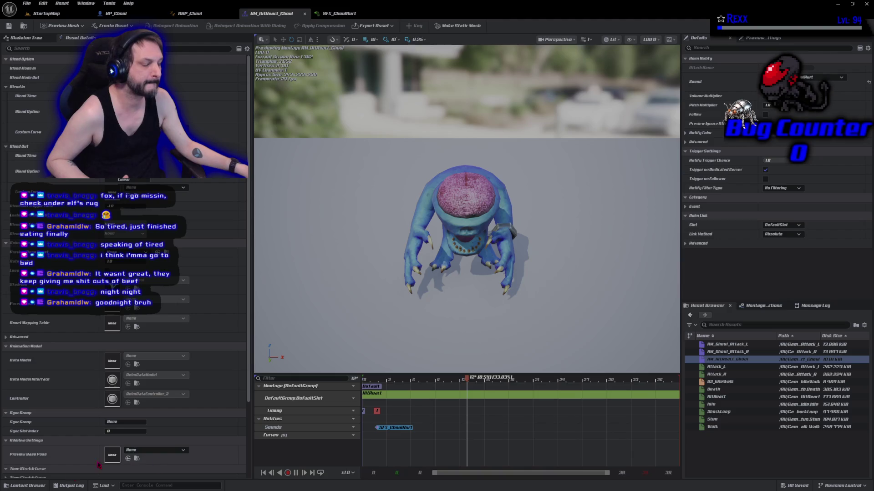
key(ctrl+space)
Copy the sfx_template_multi MetaSound into the Demon Death sounds folder.
click(344, 390)
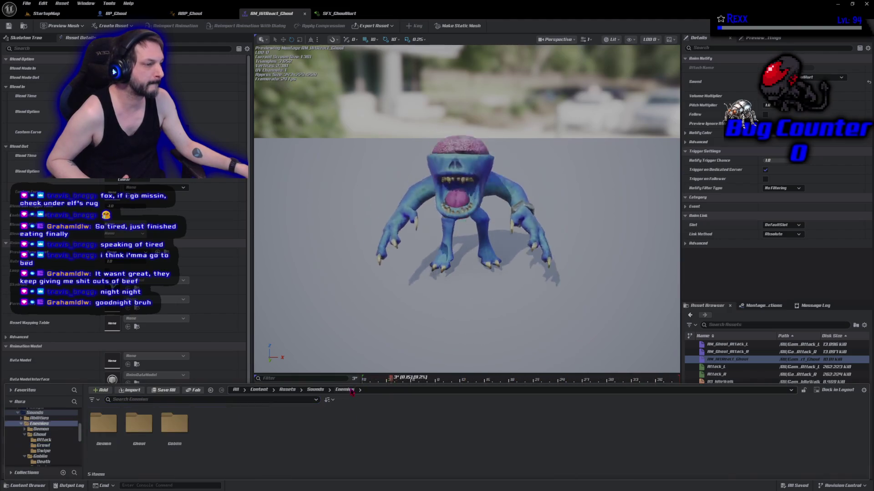
double_click(103, 437)
double_click(104, 441)
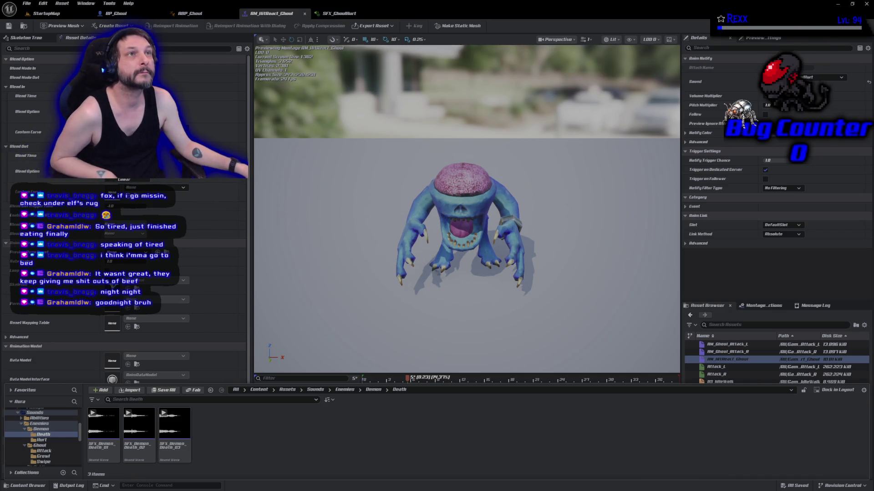
click(40, 414)
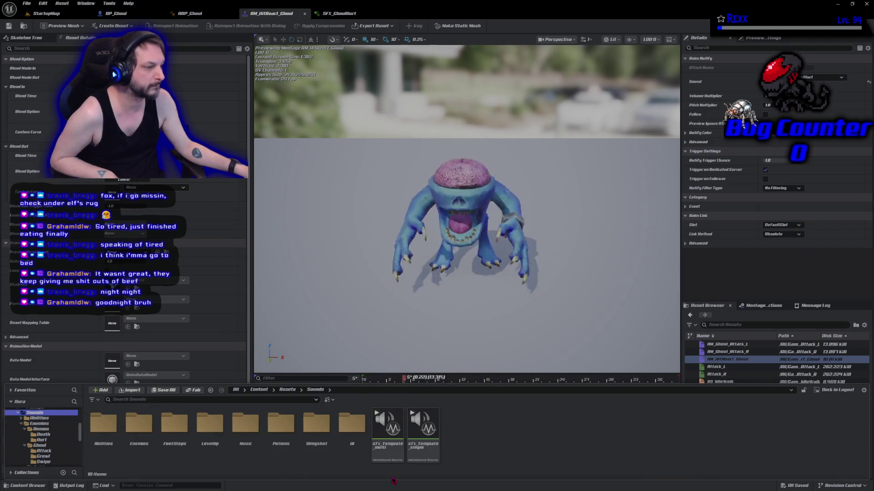
mouse_move(388, 430)
mouse_down()
mouse_move(118, 452)
mouse_move(55, 441)
mouse_up()
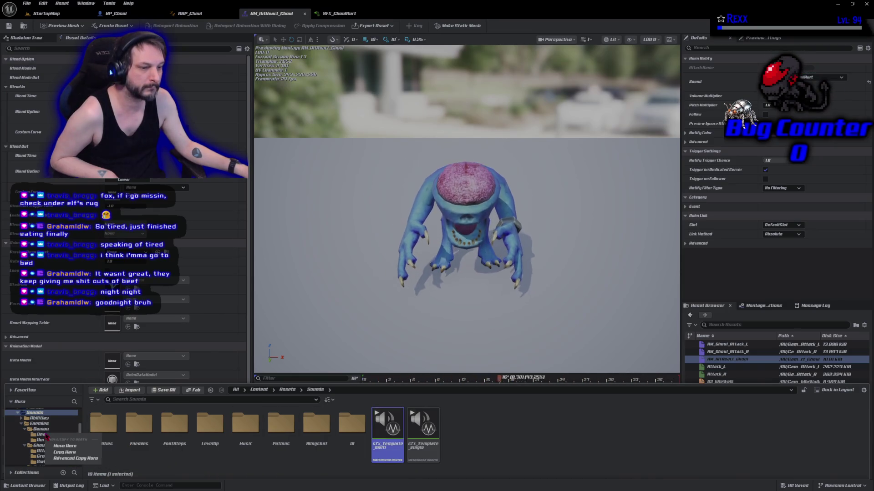
click(64, 452)
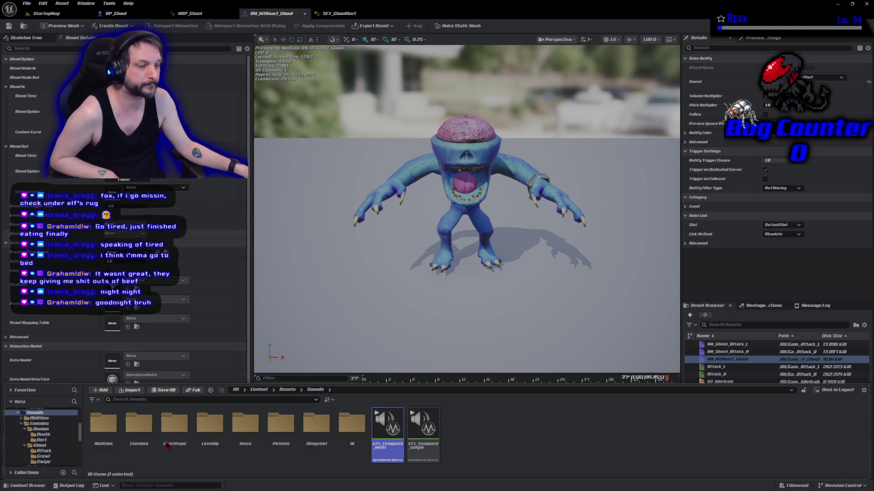
click(45, 434)
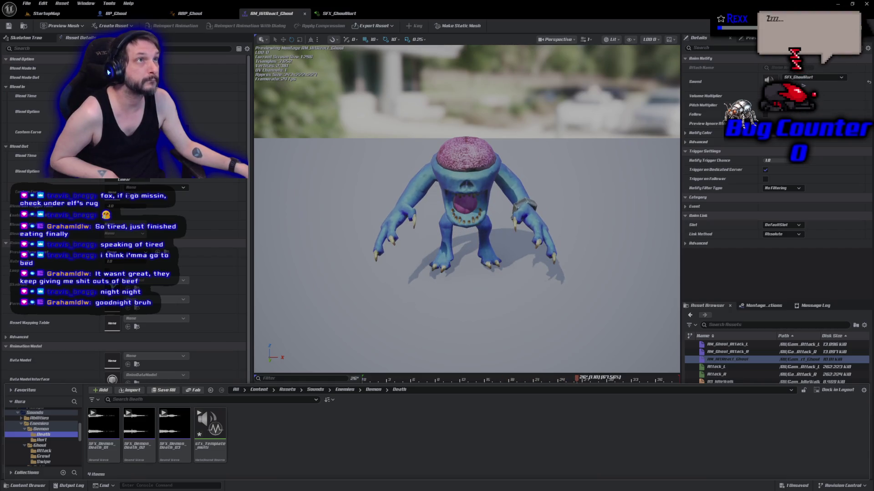
Rename the copy to SFX_GhoulDeath and open it in the MetaSound editor.
click(210, 430)
key(F2)
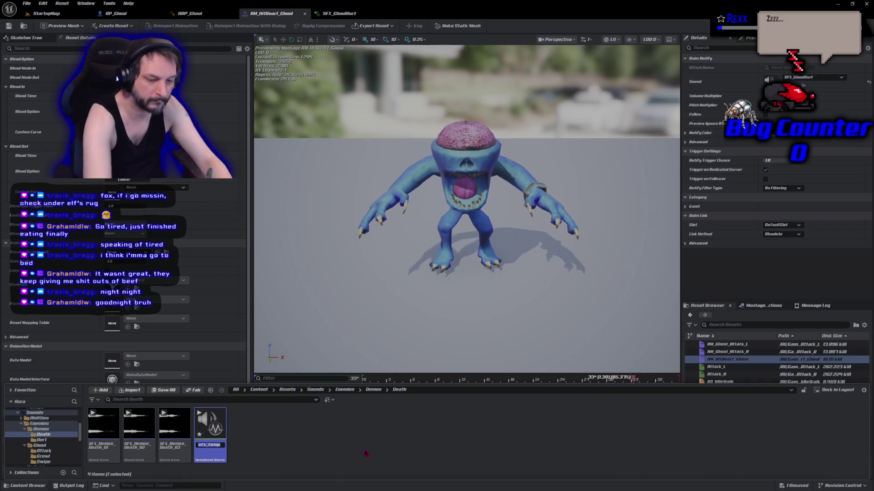
text(SFX_G)
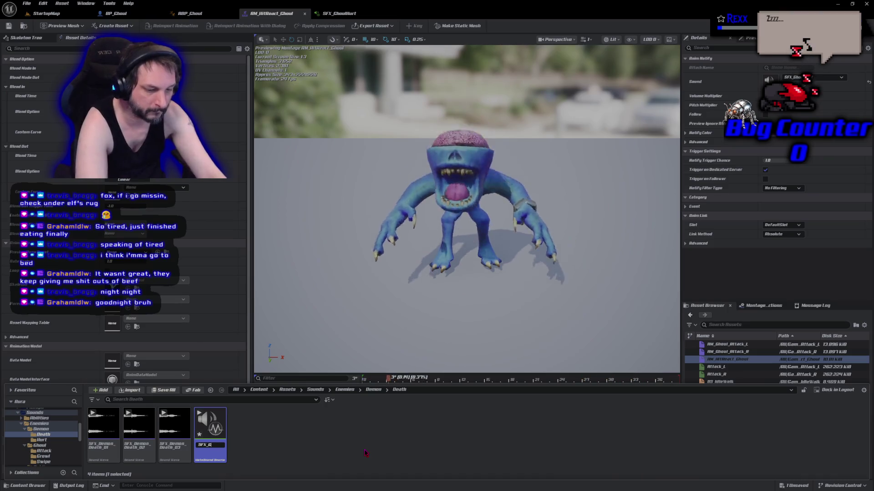
text(houlD)
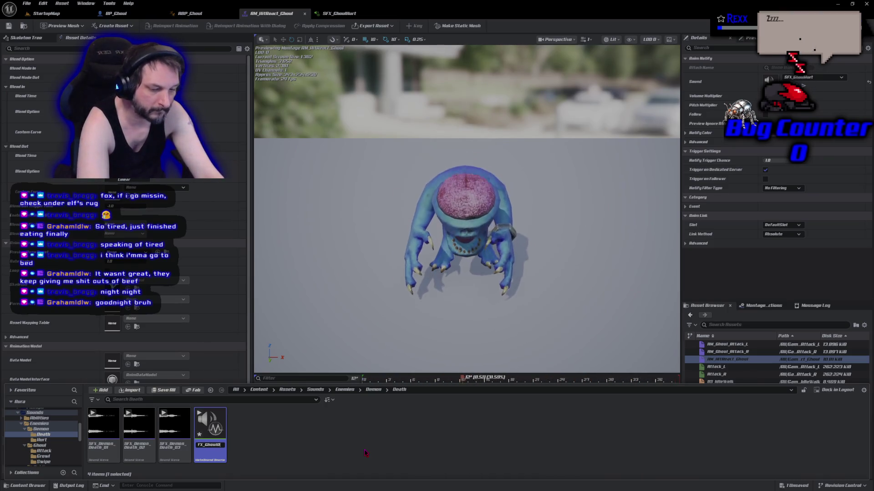
text(eath)
key(Return)
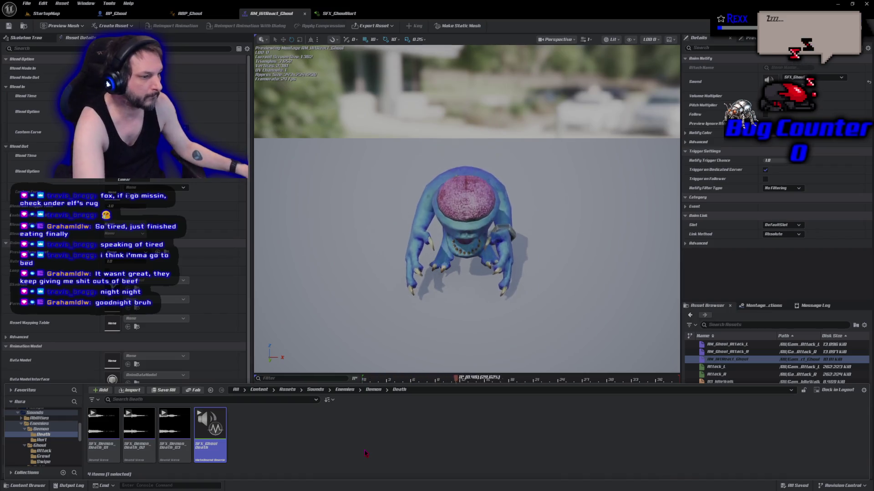
double_click(205, 452)
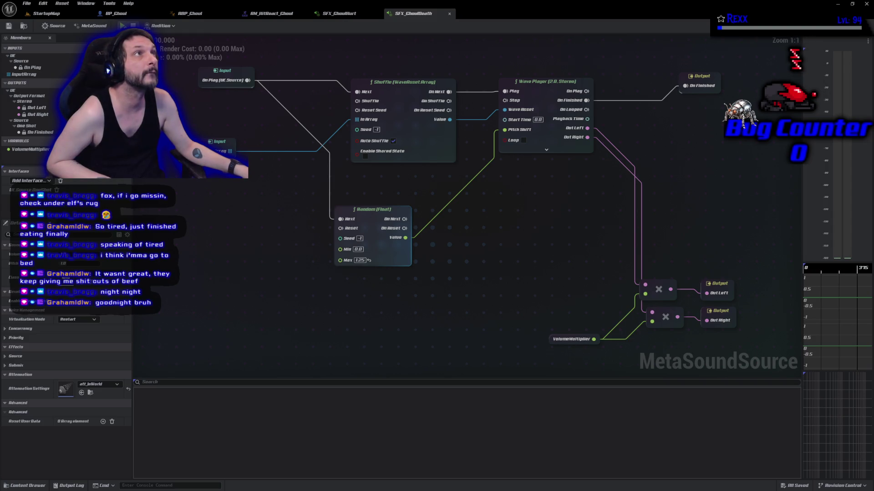
Set the Random (Float) pitch range to min -4.0 and max -2.0.
text(5)
key(Tab)
text(-)
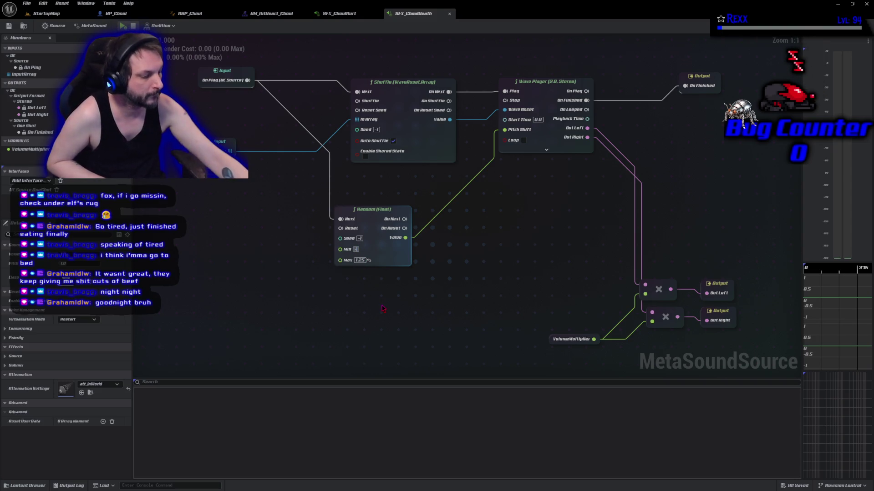
text(0.8)
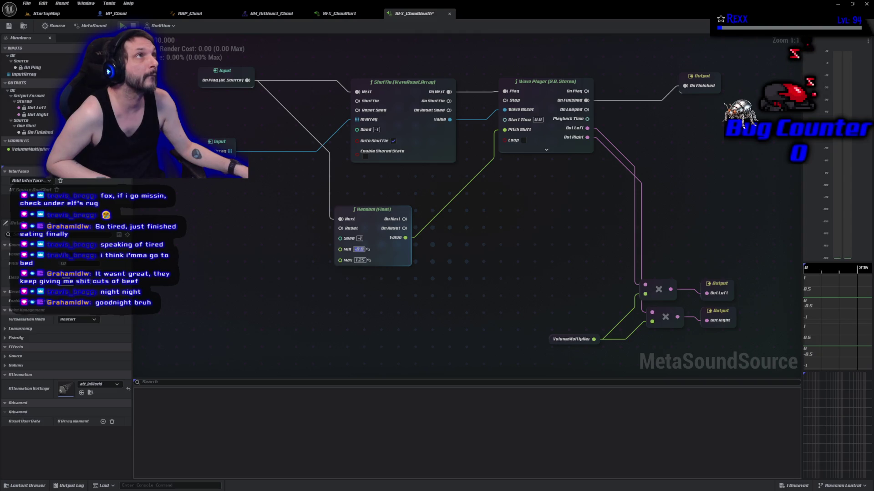
key(Tab)
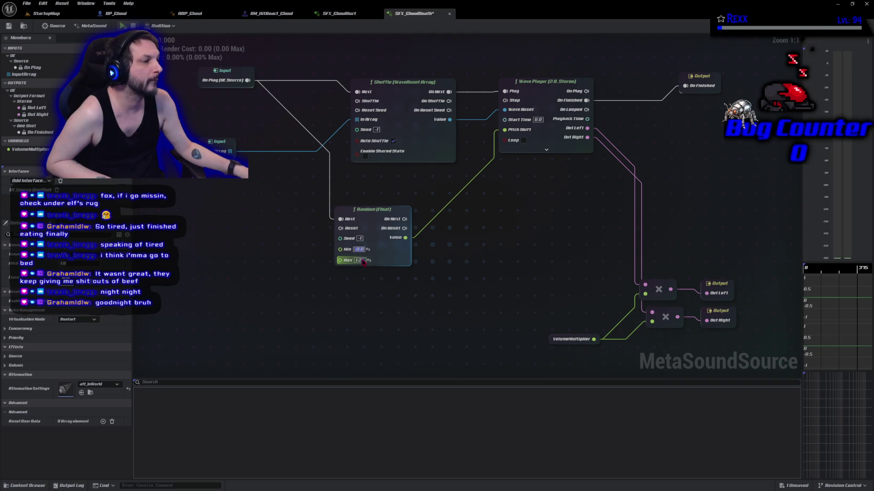
text(-2.0)
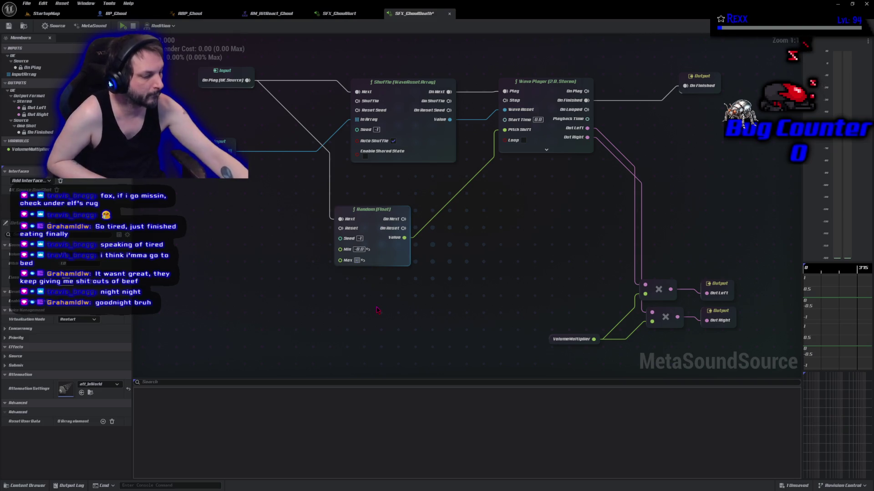
key(shift+Tab)
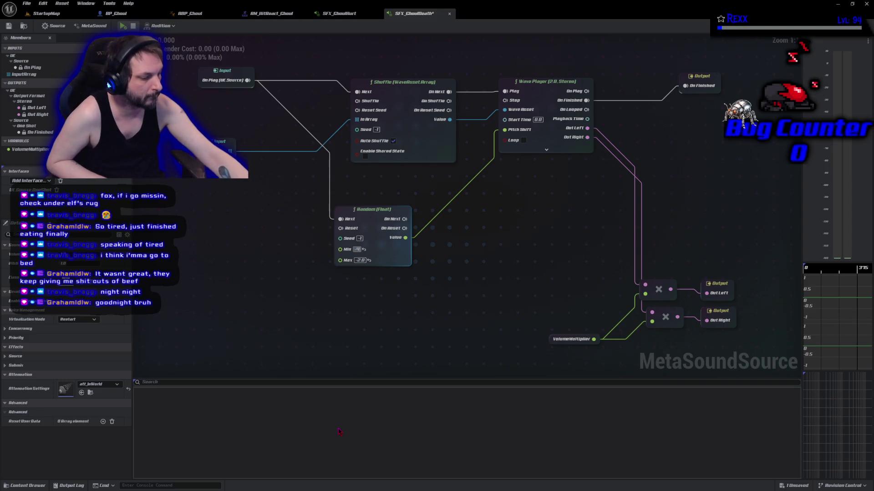
click(208, 248)
click(26, 4)
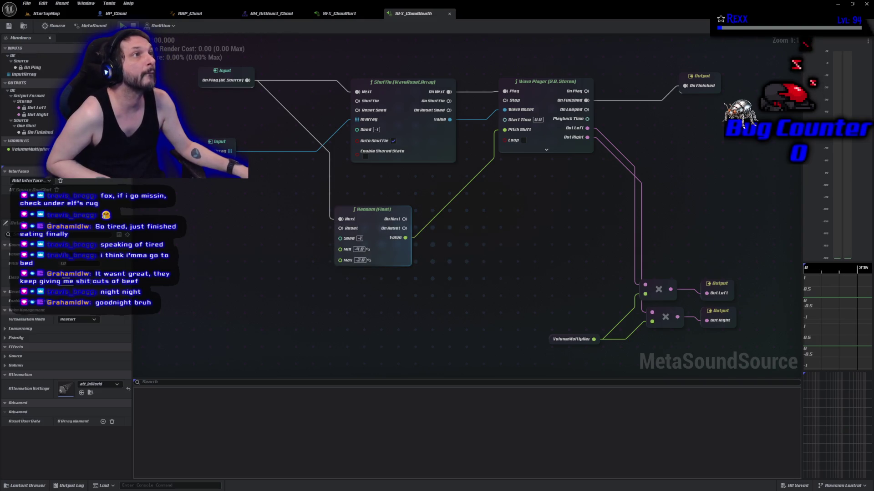
Inspect the VolumeMultiplier input's settings, deselect it, and go back to BP_Ghoul.
drag(516, 365, 602, 314)
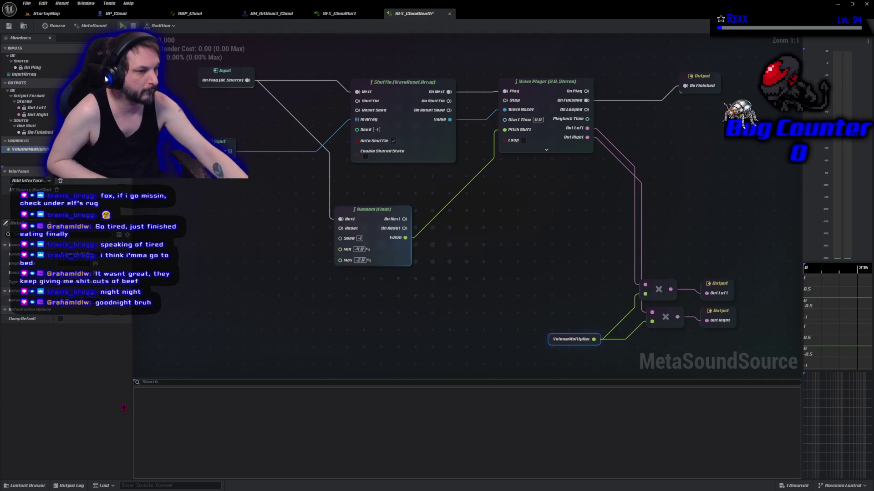
click(249, 359)
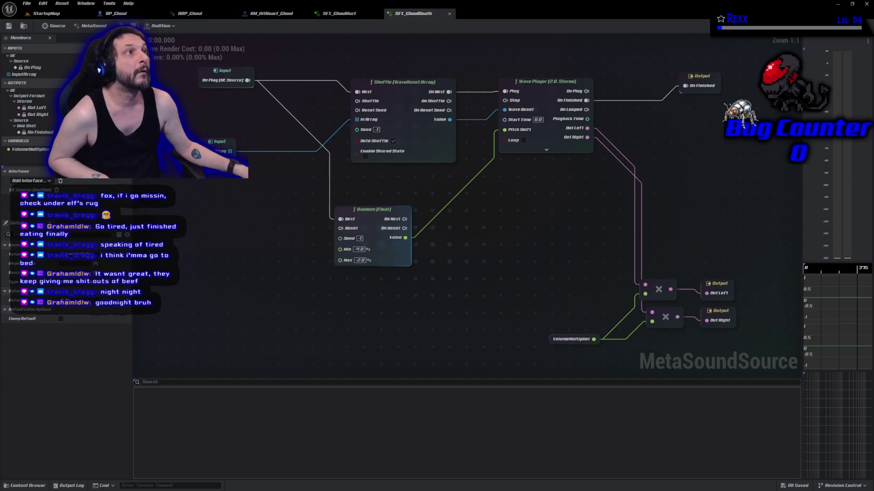
click(116, 14)
Filter BP_Ghoul's defaults for 'death', assign SFX_GhoulDeath as Death Sound, and compile.
key(BackSpace)
key(BackSpace)
key(BackSpace)
text(death)
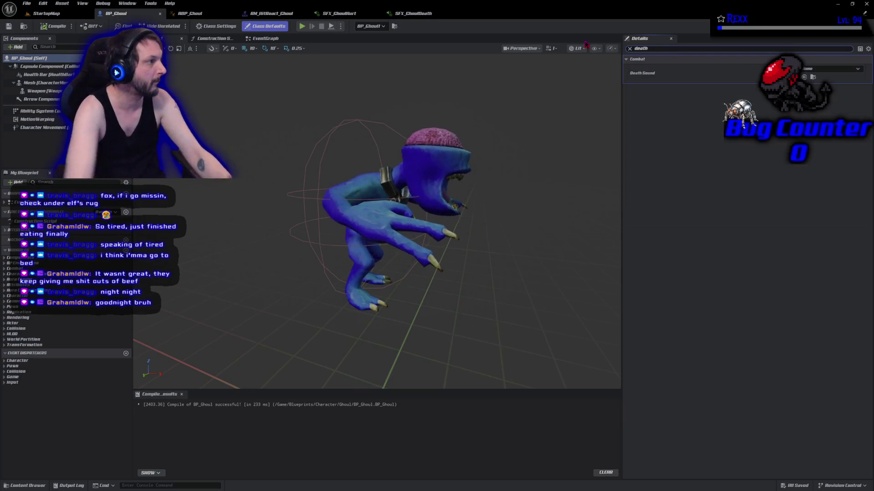
click(834, 69)
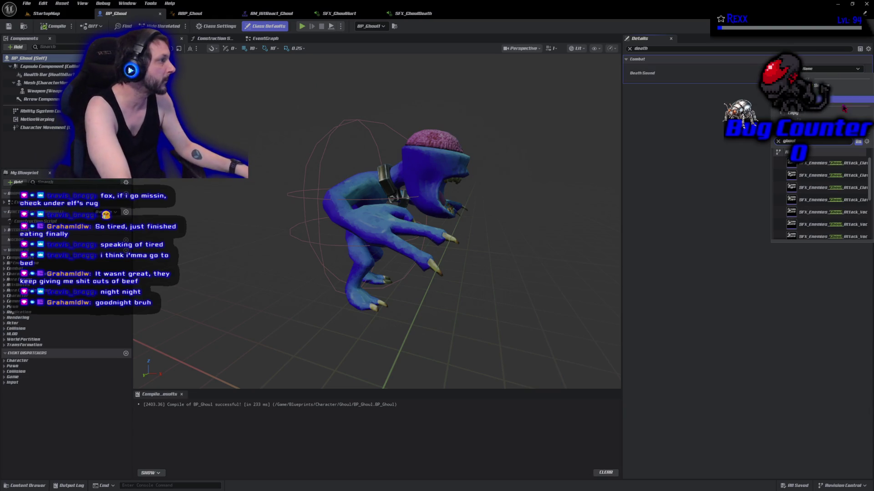
scroll(810, 205, down, 3)
click(803, 213)
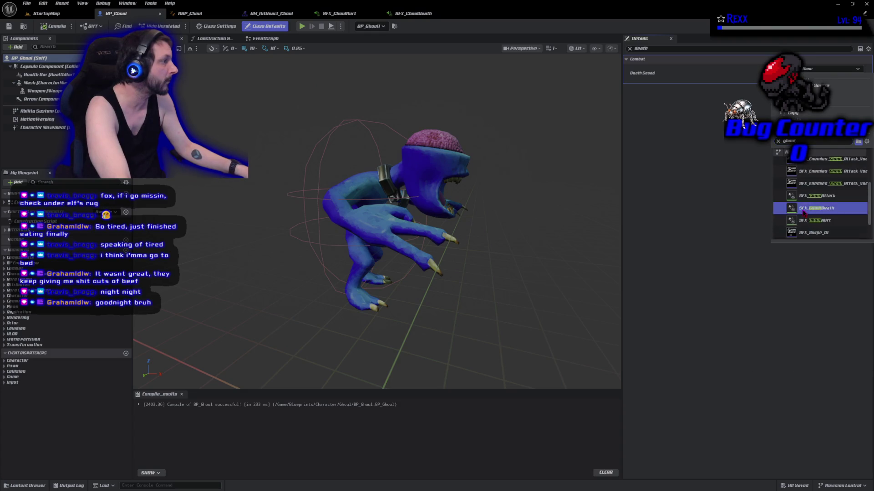
click(55, 26)
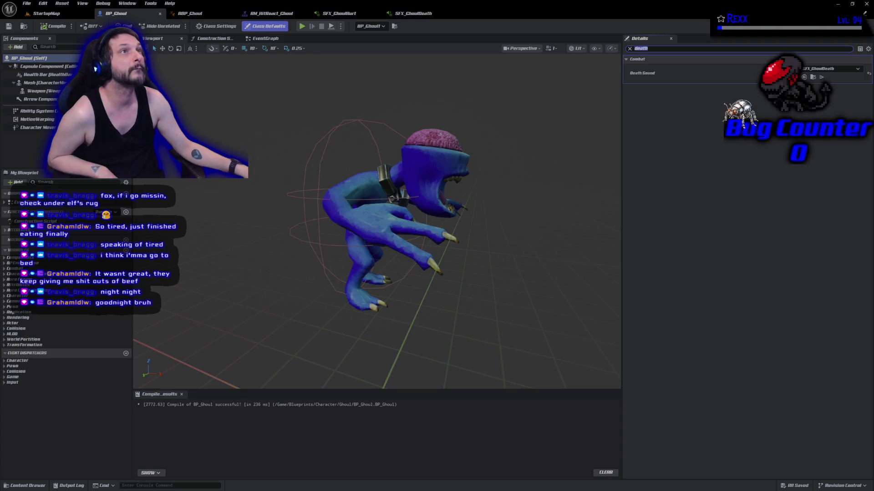
click(340, 13)
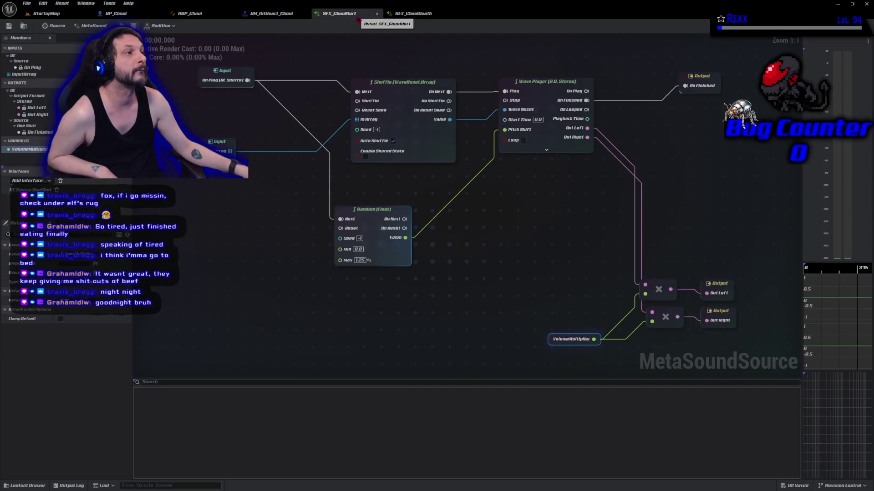
Set SFX_GhoulHurt's VolumeMultiplier default to 0.25 and save the sound.
drag(508, 293, 600, 347)
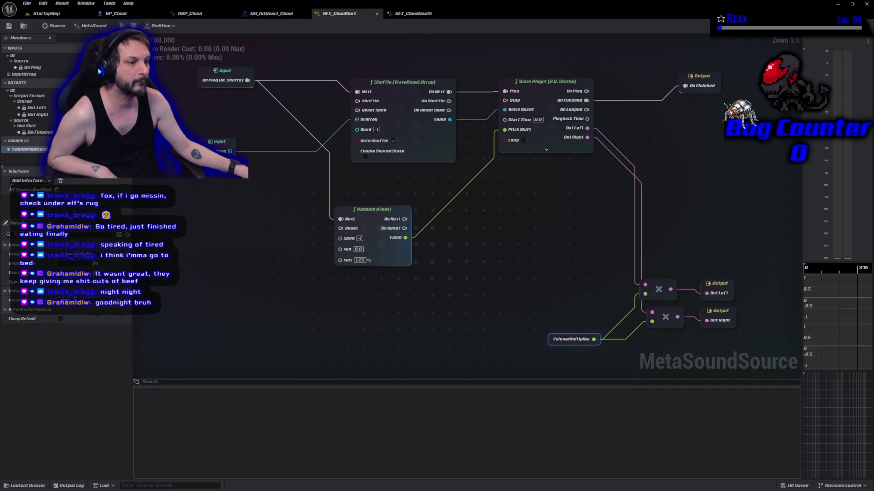
text(0.25)
key(Return)
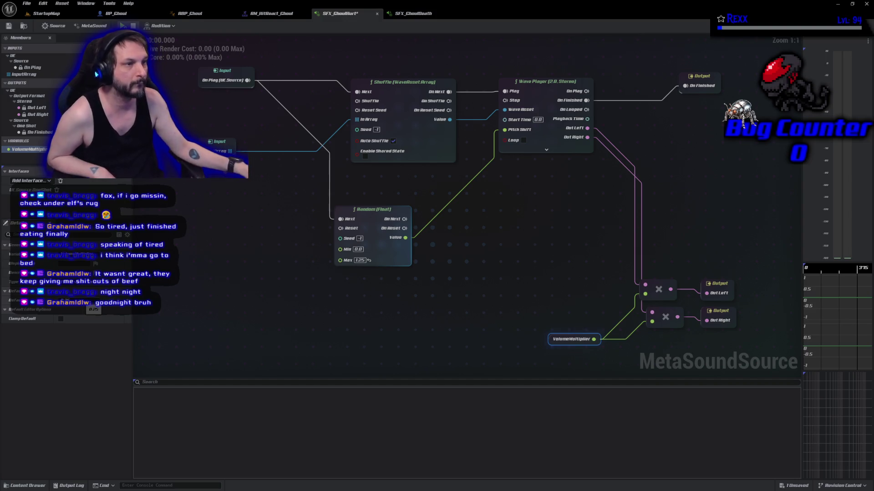
key(ctrl+s)
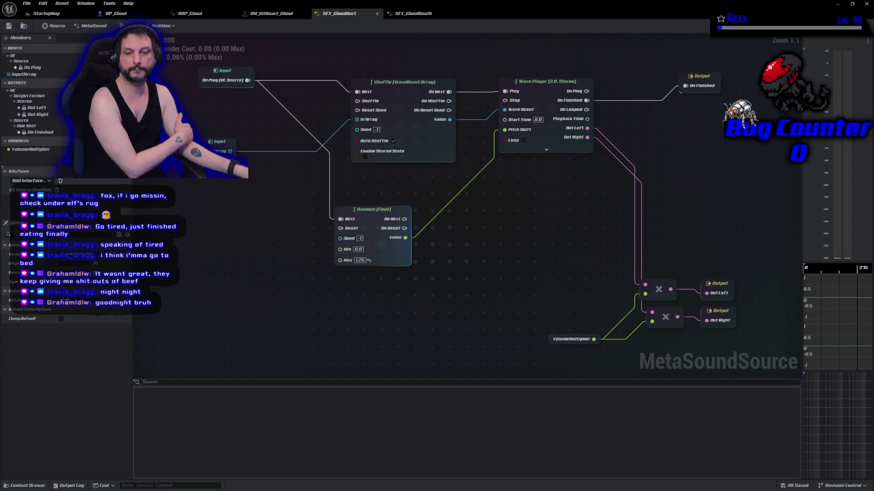
Commit the 10 changed files to Development with the summary 'Ghoul Sound Notifies'.
key(alt+Tab)
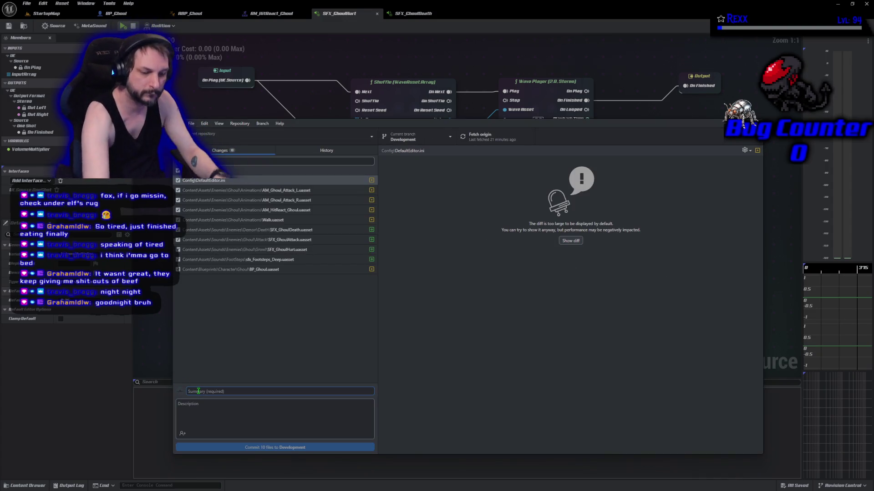
text(Ghoul)
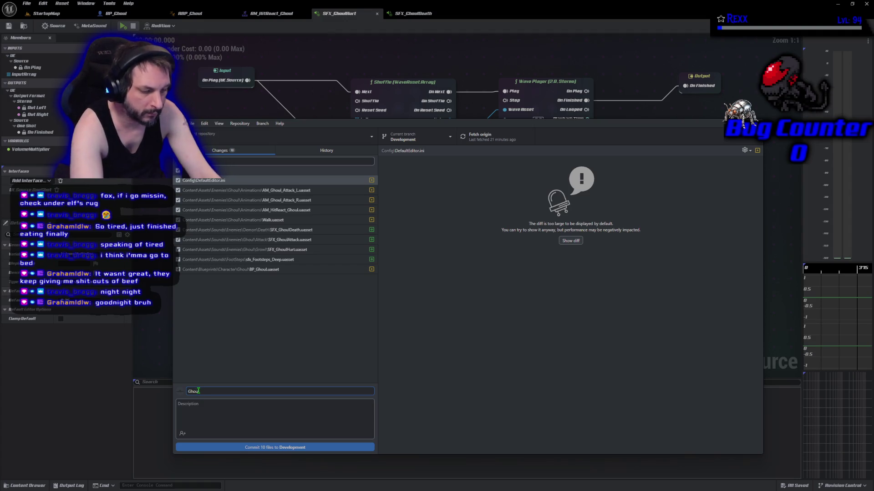
text( Sound Notifies)
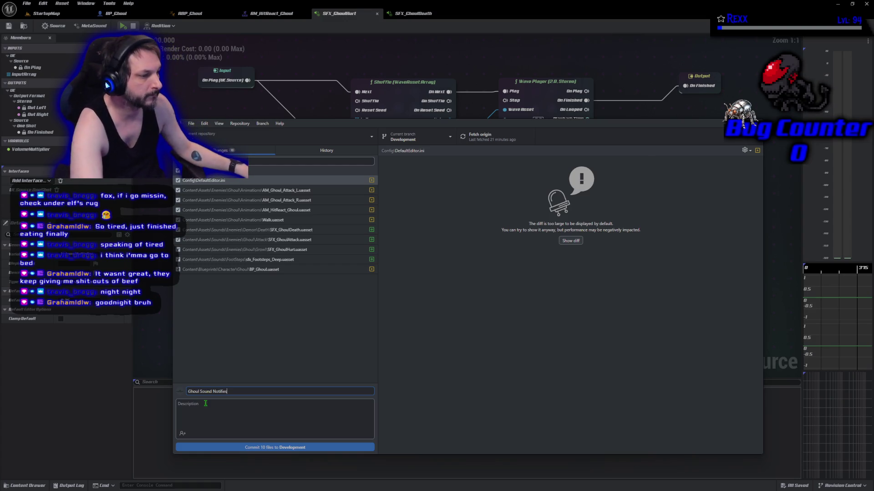
key(ctrl+Return)
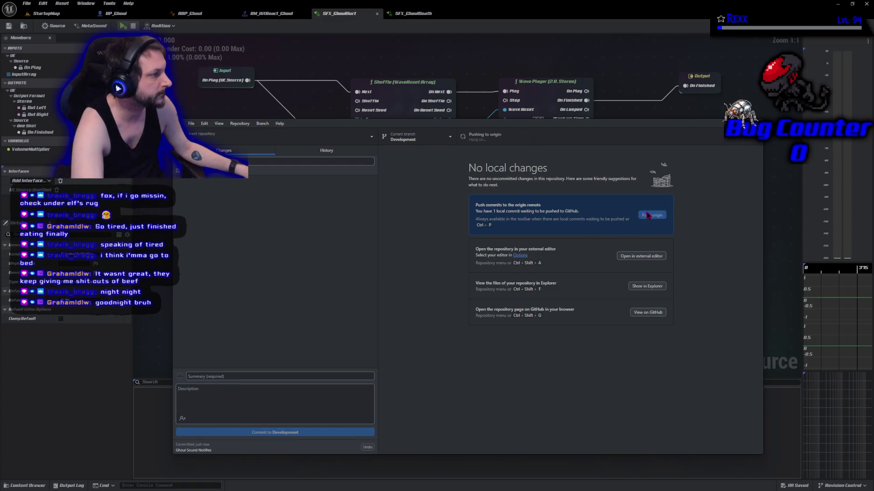
key(alt+Tab)
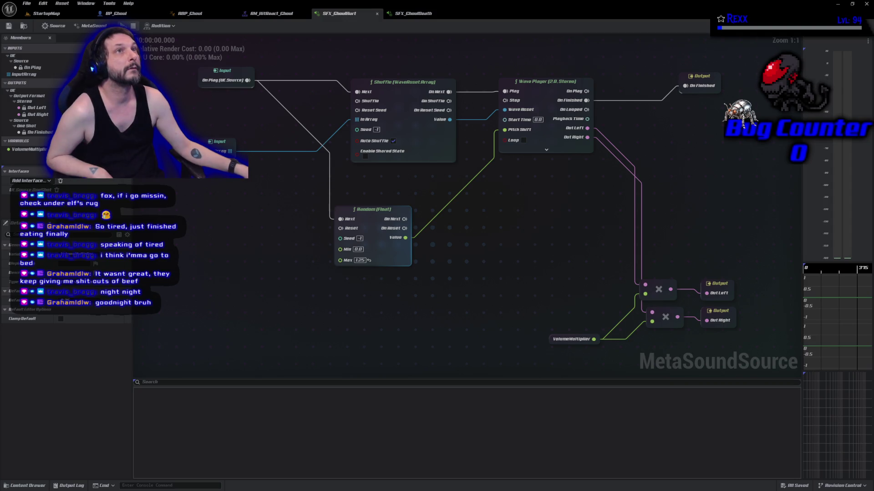
Browse to Assets > Effects > Combat > Trail showing NS_CombatTrail, and close the AM_HitReact_Ghoul editor.
key(ctrl+space)
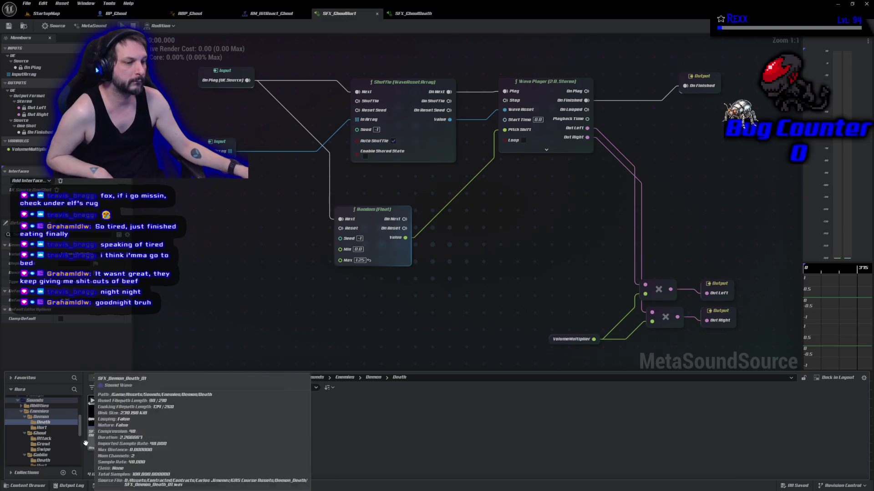
scroll(53, 435, up, 2)
scroll(54, 435, up, 8)
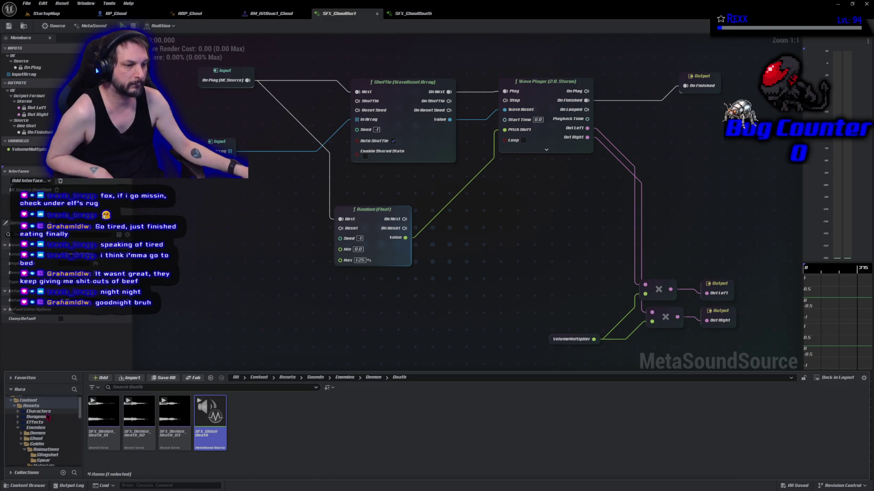
click(44, 406)
double_click(187, 437)
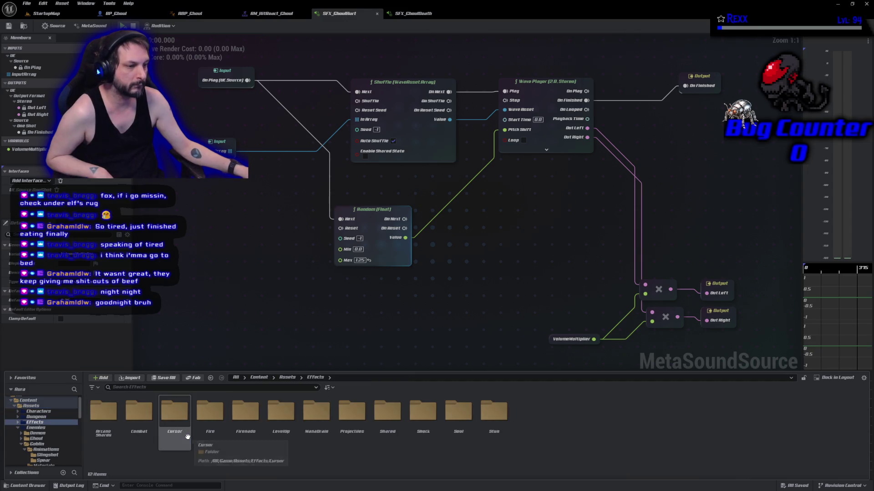
double_click(139, 425)
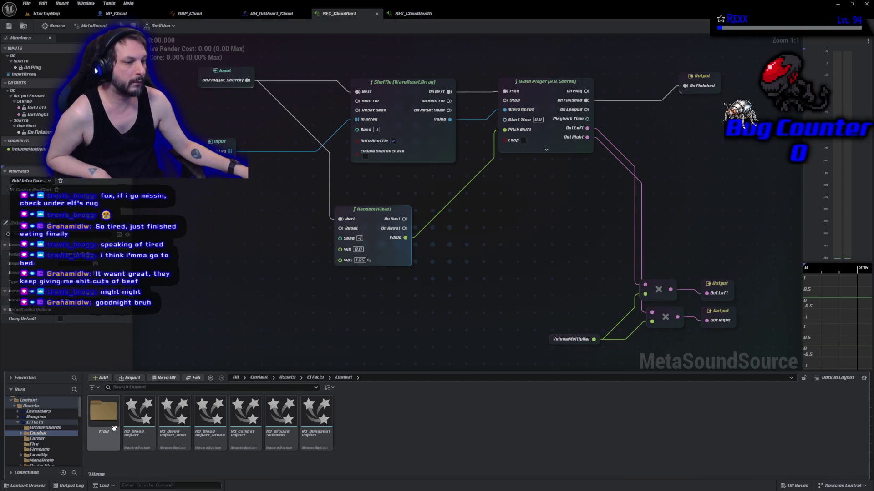
double_click(104, 412)
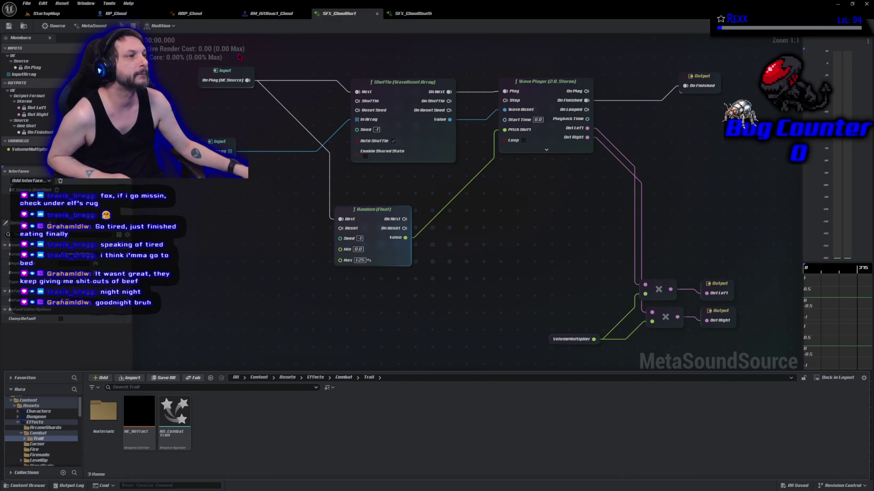
middle_click(264, 17)
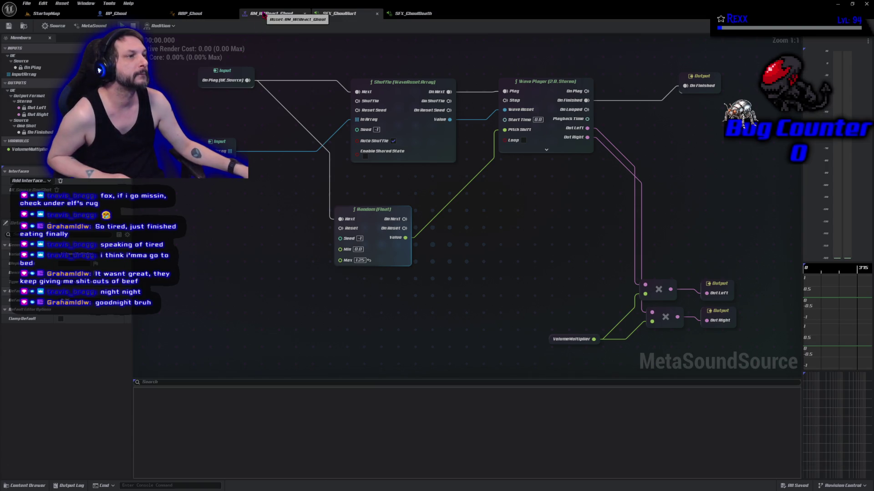
Close the ABP_Ghoul editor and the ghoul sound asset tabs.
middle_click(223, 14)
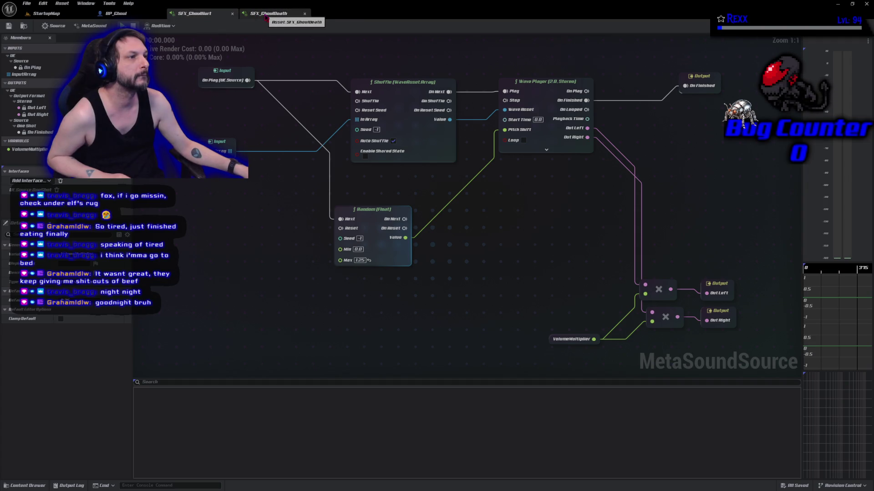
middle_click(266, 17)
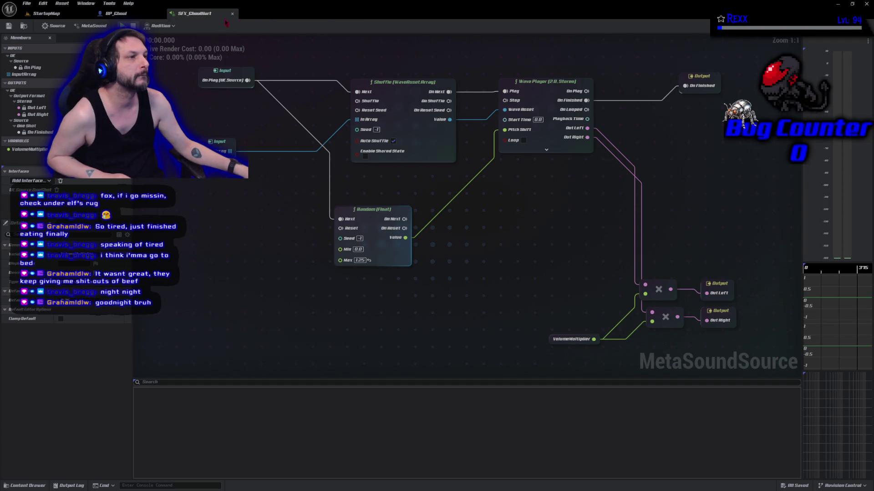
middle_click(196, 15)
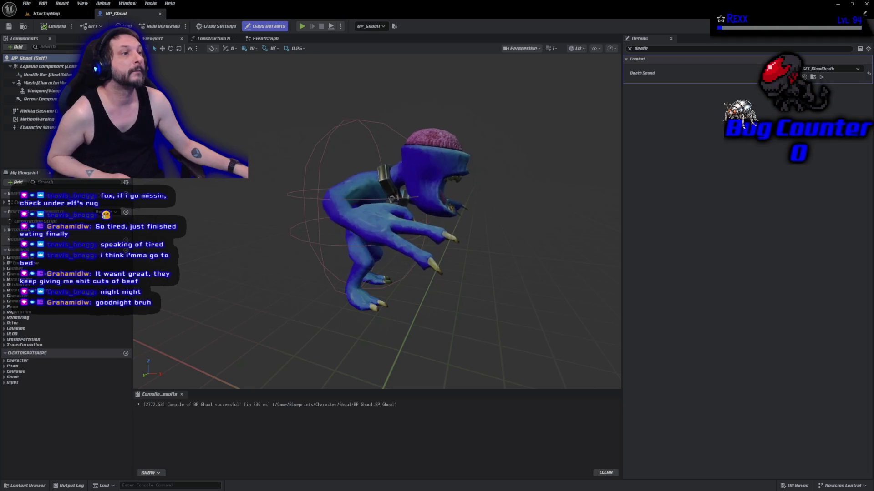
Search the assets for 'attack' and open the AM_Ghoul_Attack_L montage.
click(29, 486)
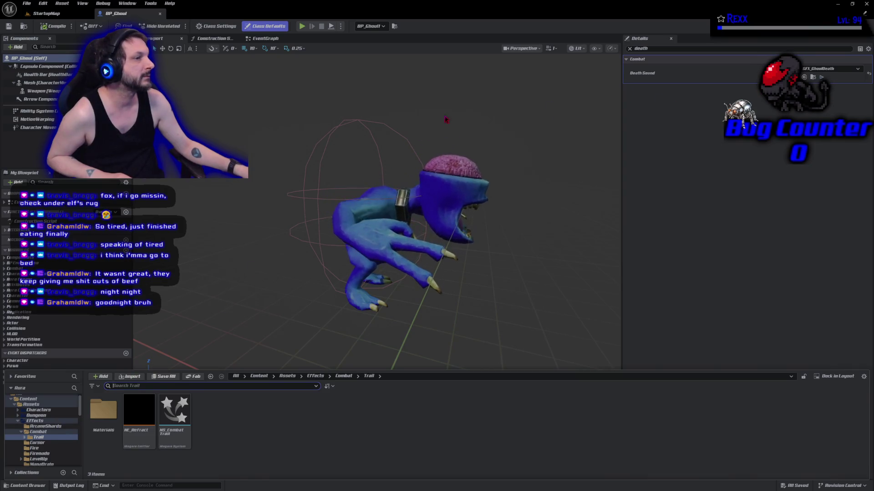
click(630, 49)
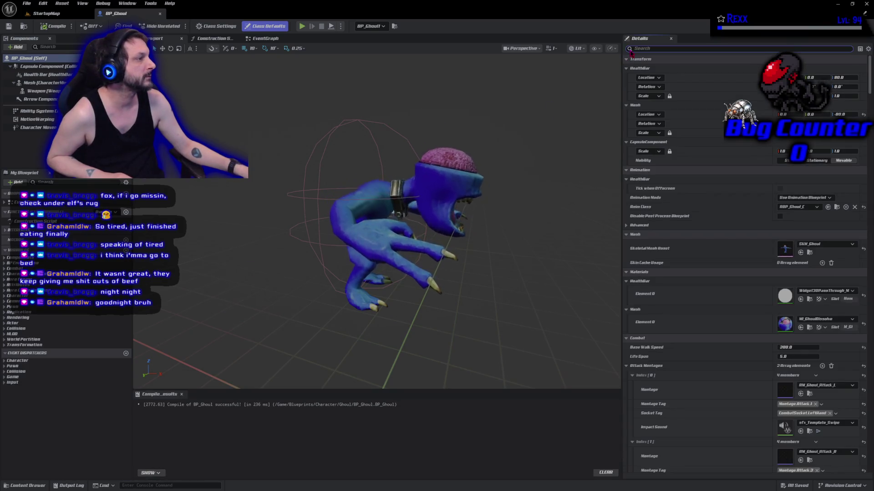
scroll(700, 373, down, 3)
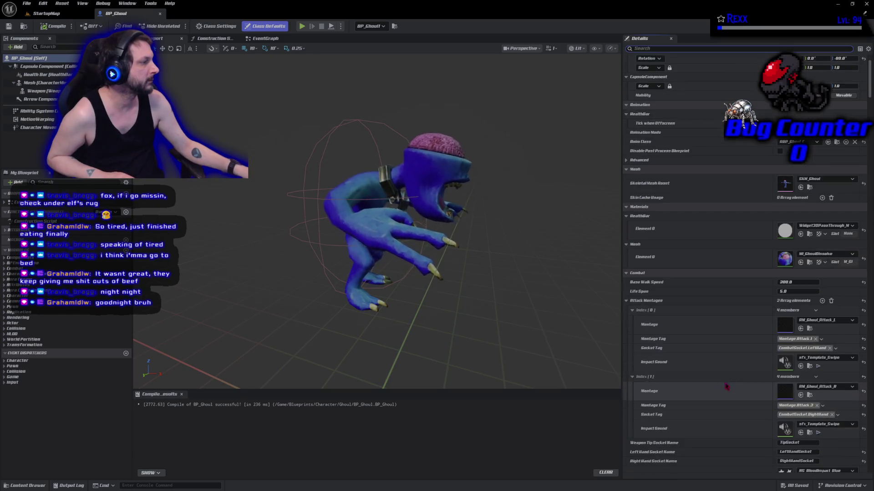
scroll(701, 373, down, 7)
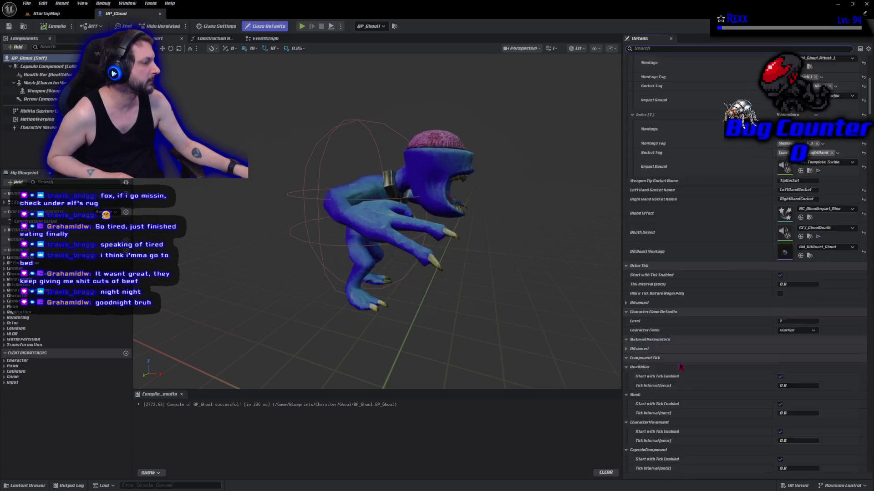
scroll(678, 367, down, 2)
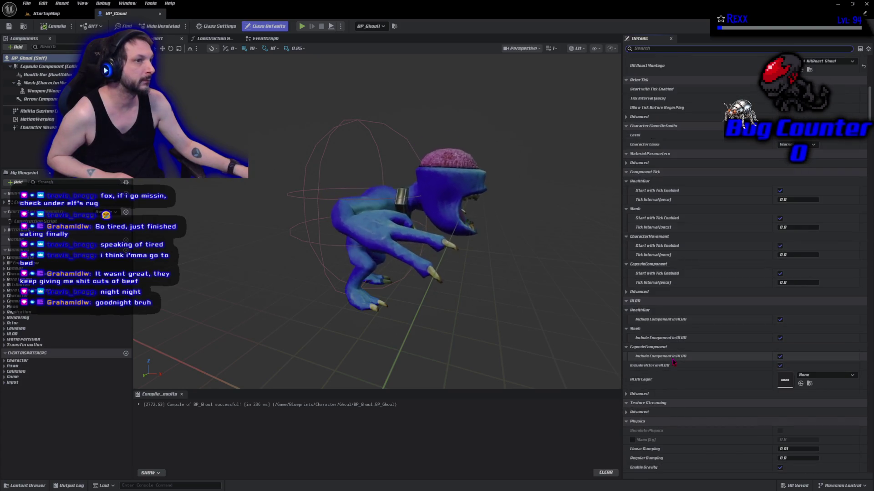
scroll(673, 363, down, 6)
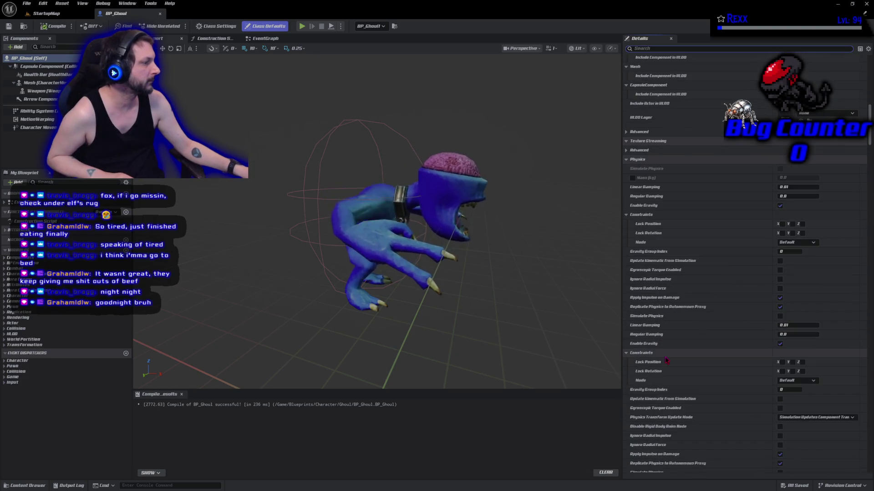
text(a)
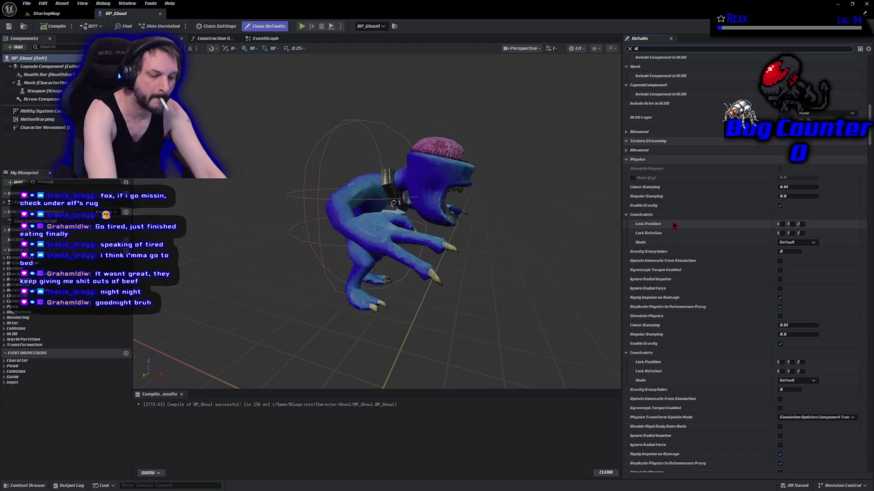
text(ttack)
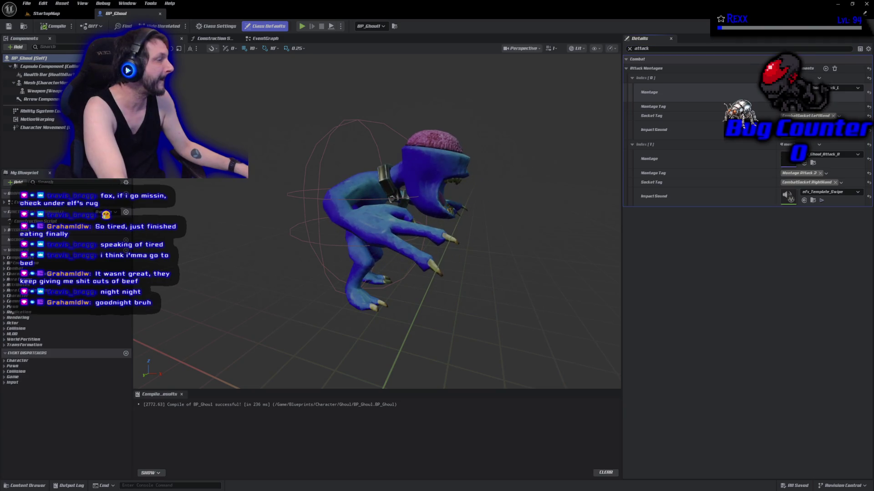
double_click(787, 92)
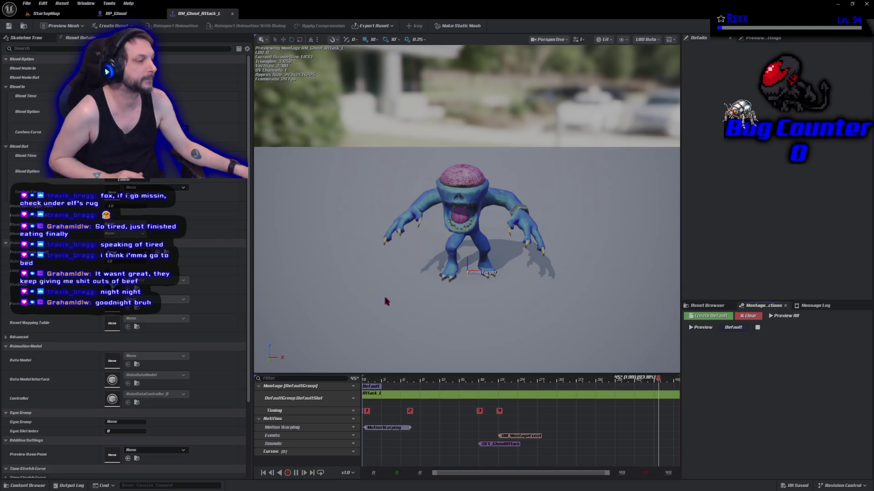
Scrub the preview to about frame 17 and add a notify track named Trail.
click(364, 379)
mouse_move(366, 386)
mouse_down()
mouse_move(403, 407)
mouse_move(480, 414)
mouse_up()
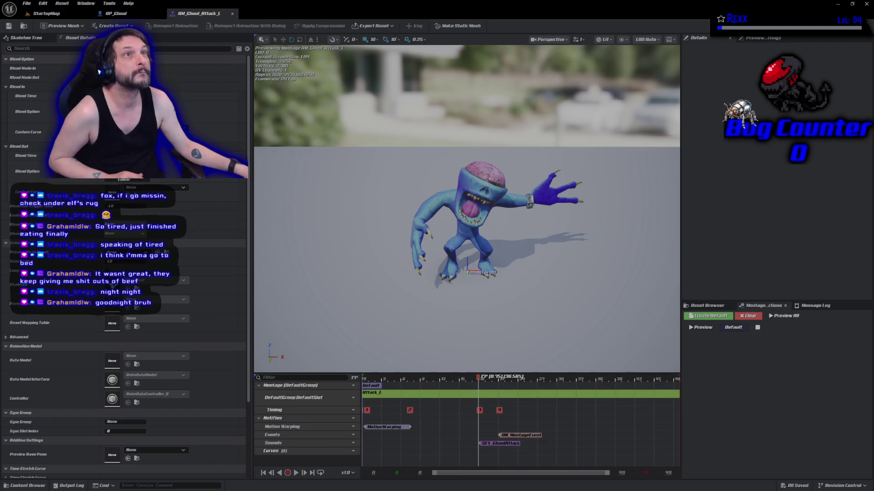
click(355, 418)
click(364, 428)
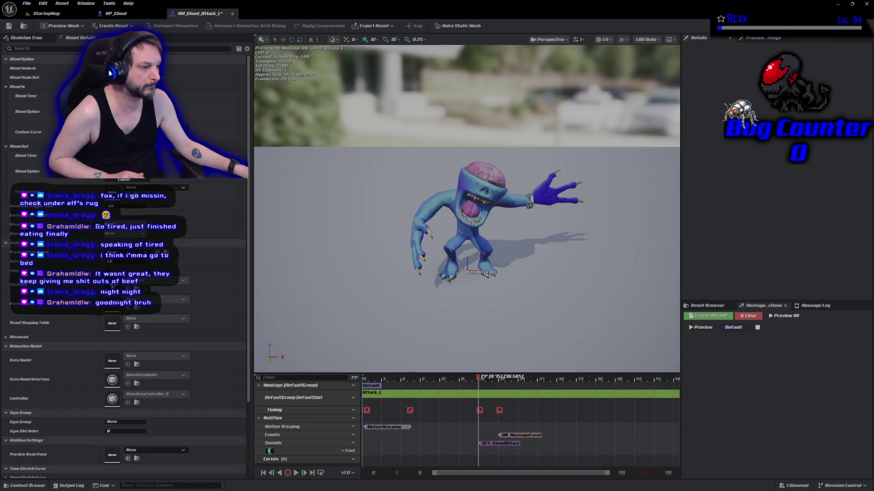
text(Trail)
key(Return)
Add a Timed Niagara Effect notify on Trail stretched across the swing, and review the poses.
right_click(480, 452)
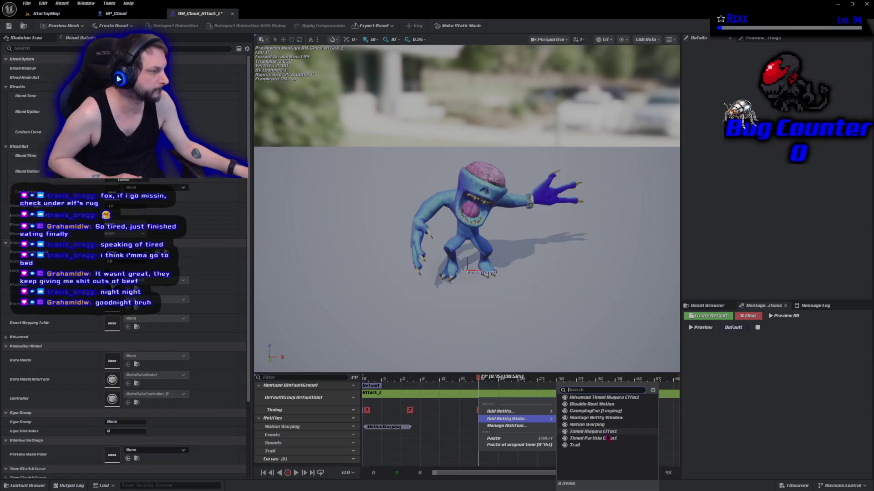
click(608, 437)
drag(481, 451, 538, 461)
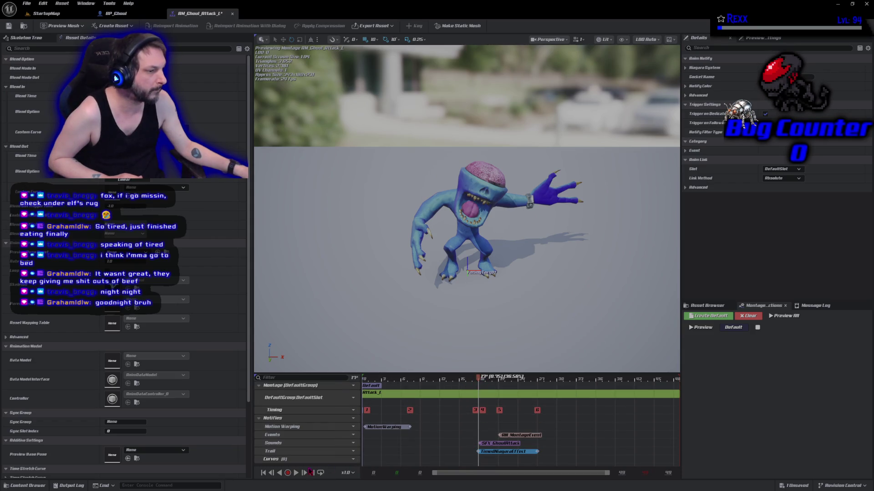
click(296, 473)
click(538, 381)
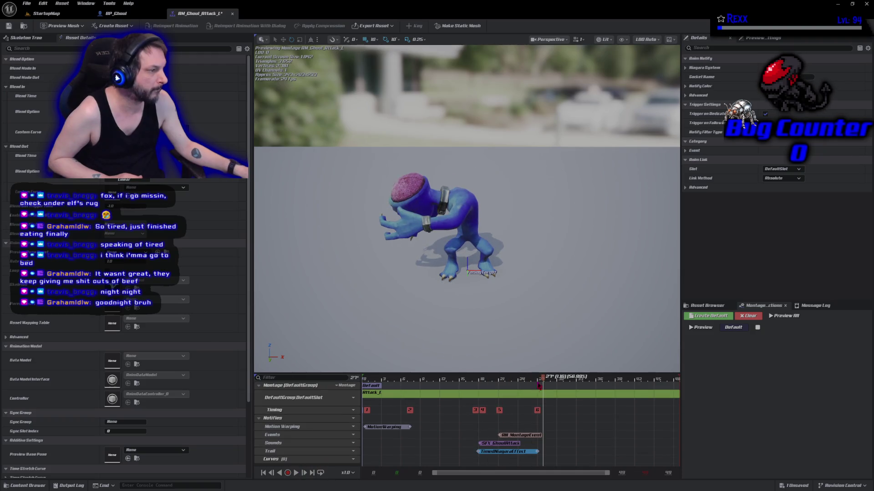
mouse_move(538, 382)
mouse_down()
mouse_move(468, 383)
mouse_move(519, 394)
mouse_up()
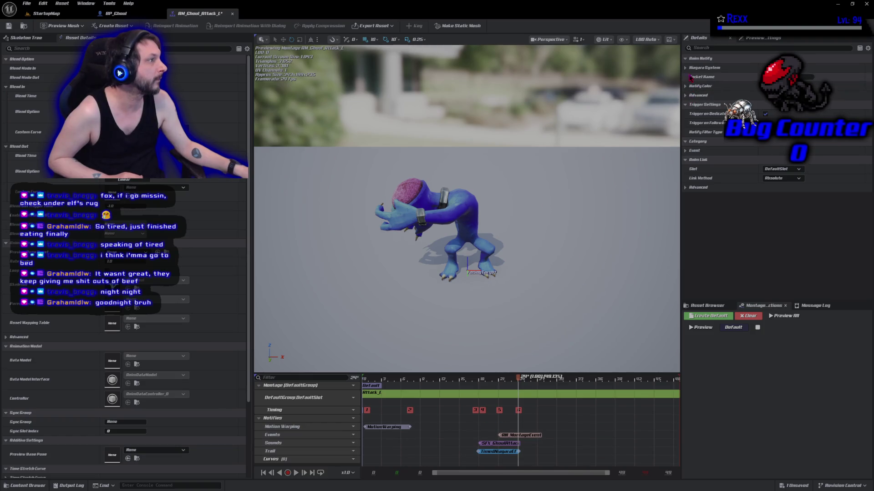
Set the Trail notify's Niagara System to NS_CombatTrail and play the montage to preview it.
click(686, 69)
click(806, 77)
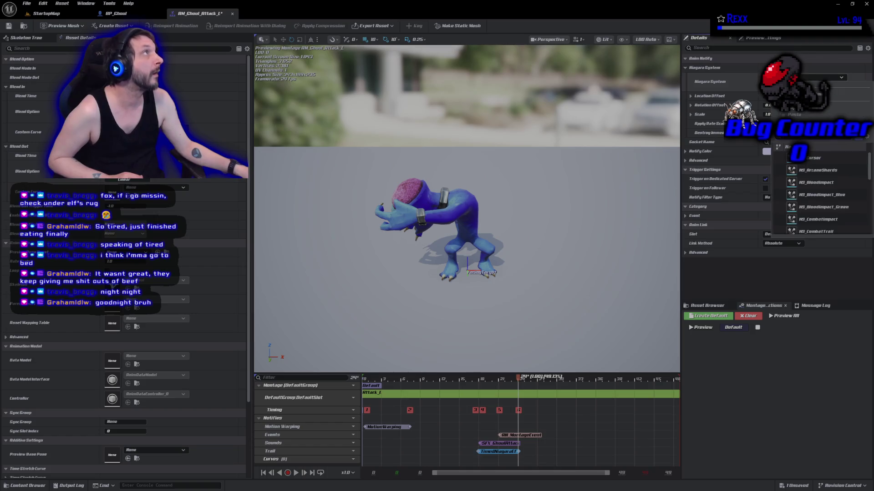
scroll(826, 195, down, 1)
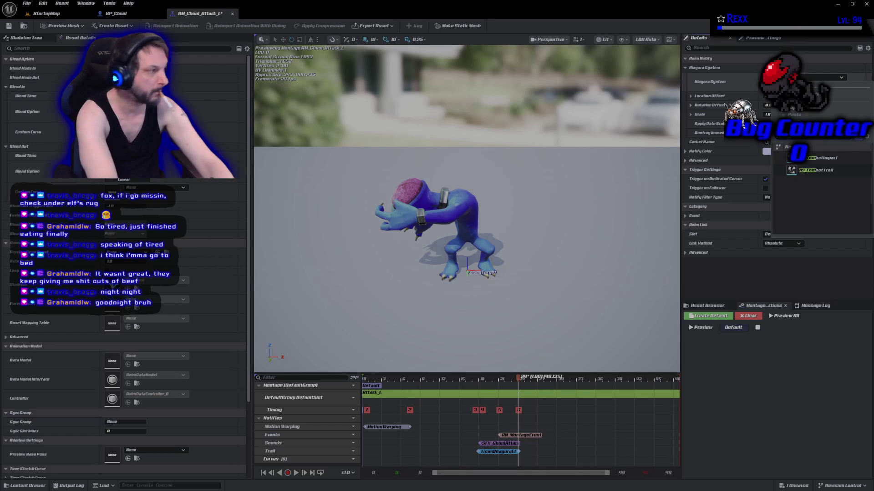
text(combat)
click(852, 172)
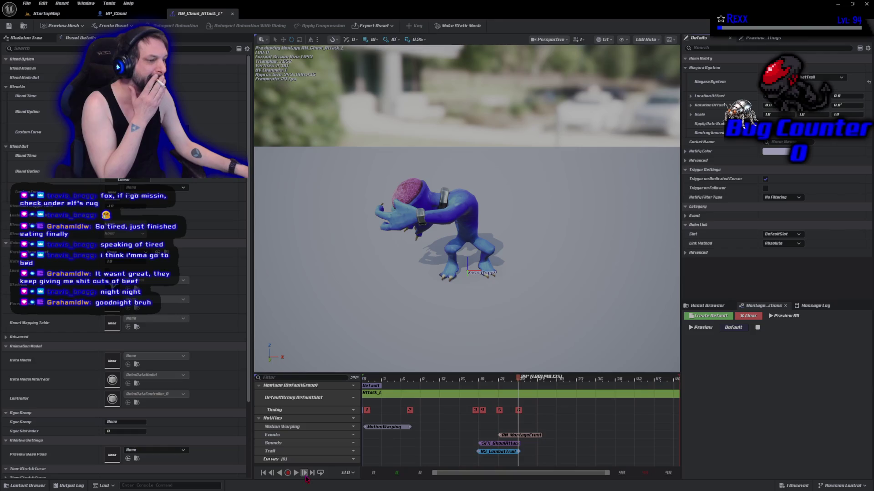
click(296, 473)
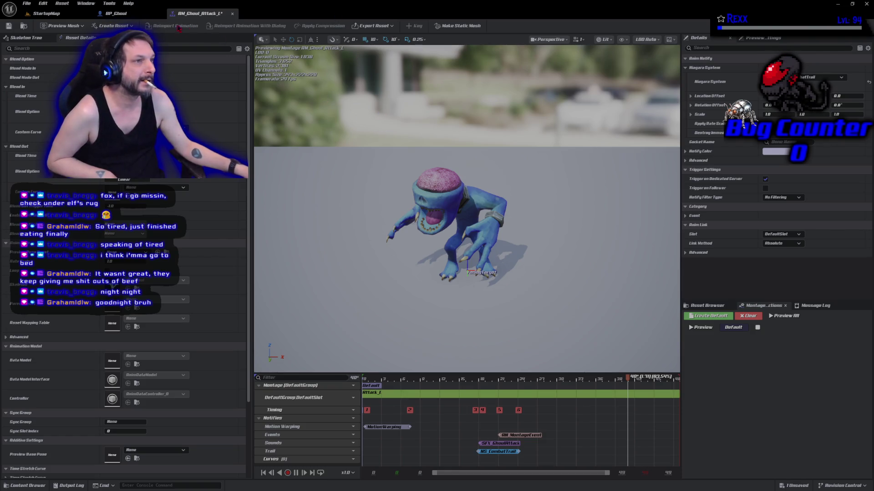
click(116, 13)
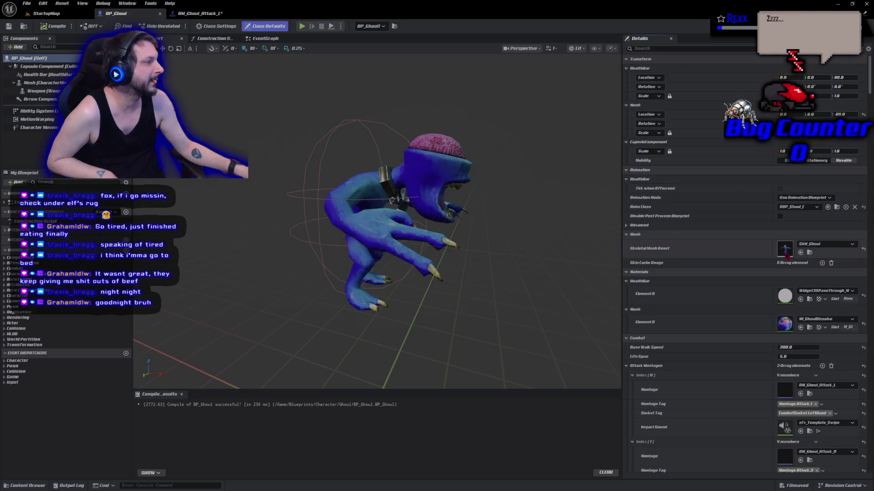
Open SKM_Ghoul and add a socket on Wrist-R named RightTrailSocket.
double_click(786, 254)
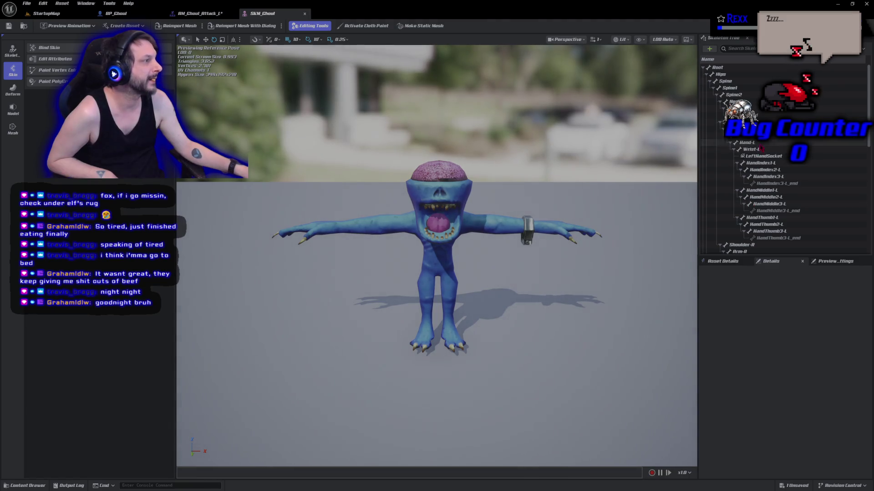
click(751, 149)
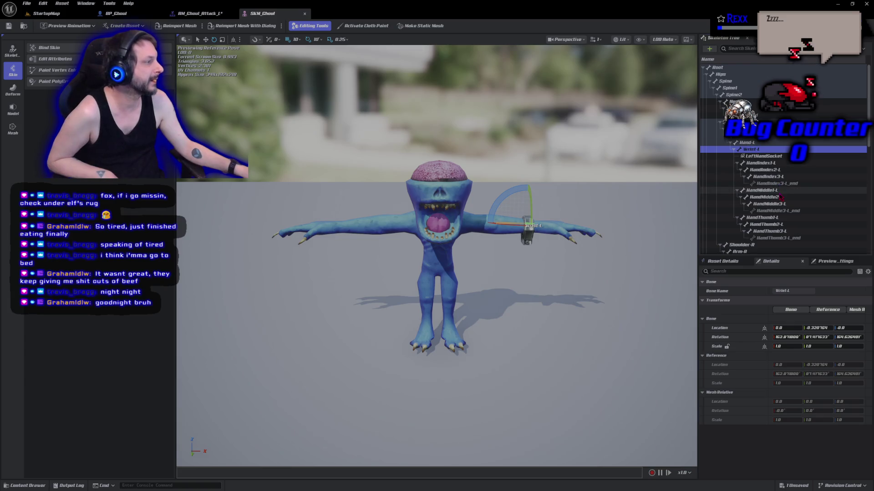
scroll(765, 189, down, 3)
click(760, 217)
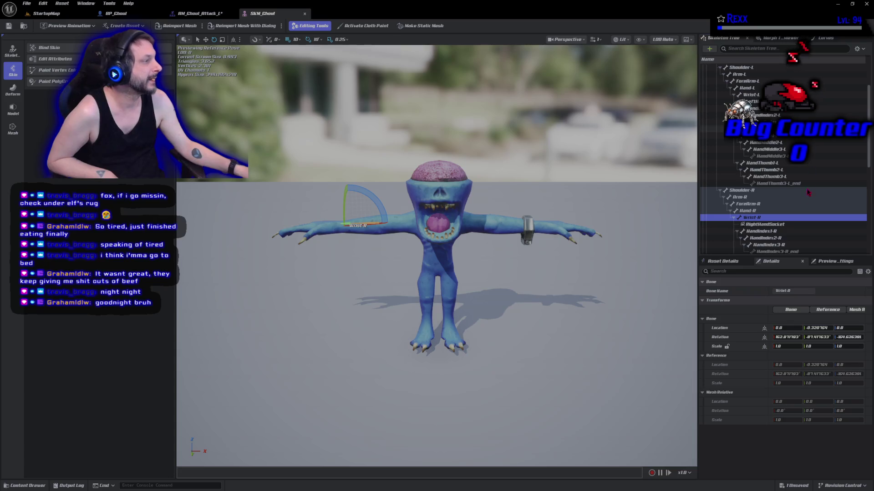
right_click(757, 222)
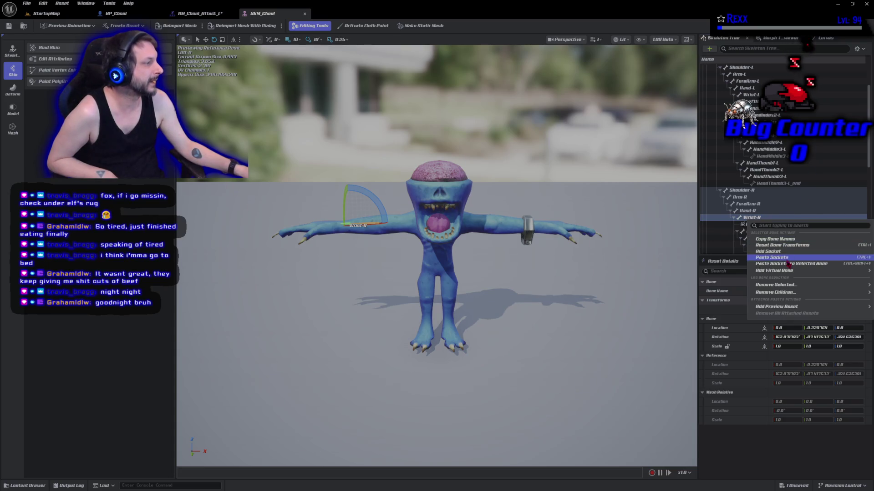
click(769, 251)
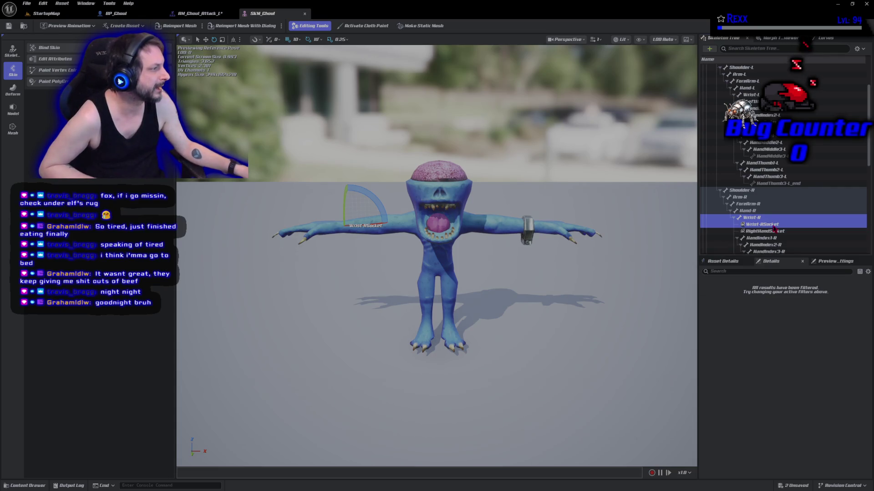
click(773, 227)
click(773, 226)
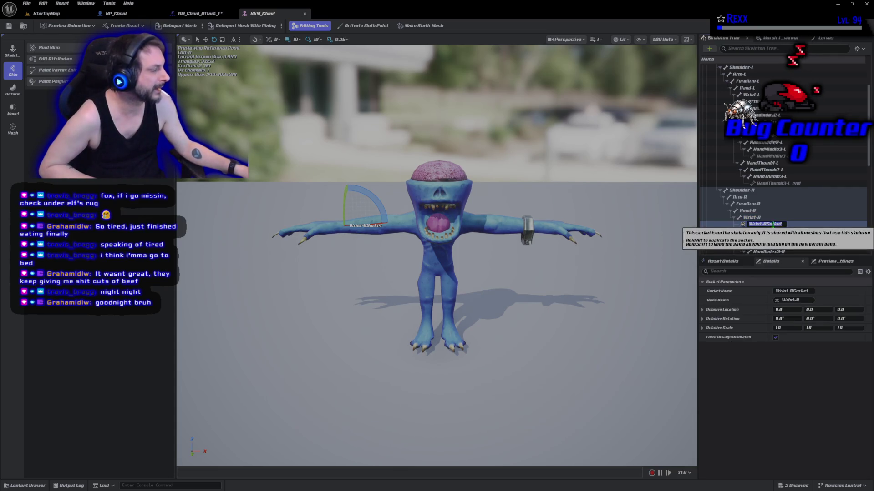
text(RightT)
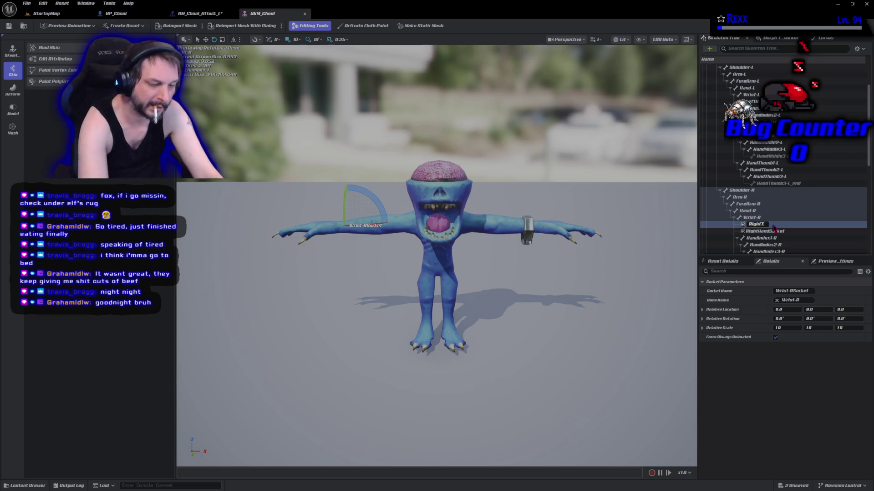
text(railSocket)
key(Return)
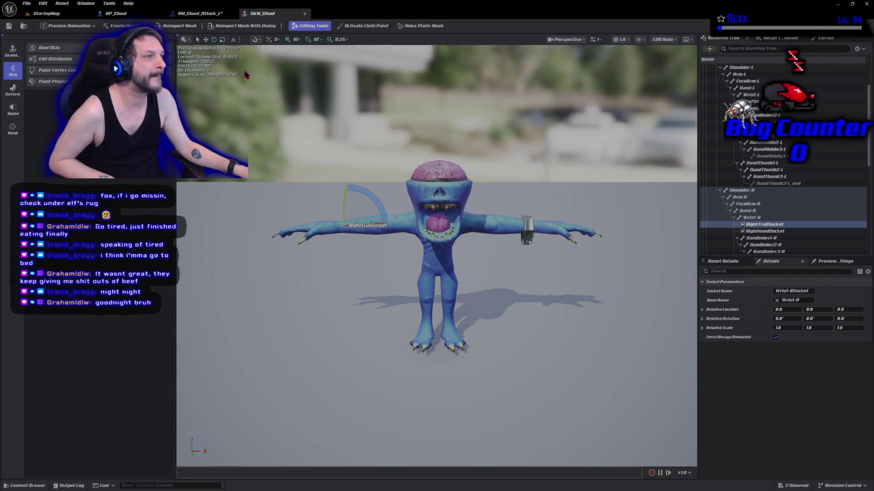
Slide RightTrailSocket along the right arm toward the hand.
click(206, 39)
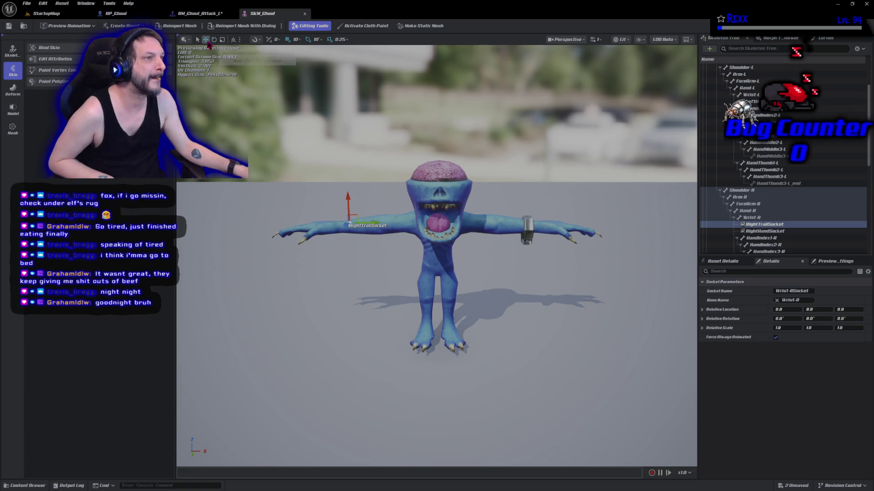
drag(379, 223, 302, 222)
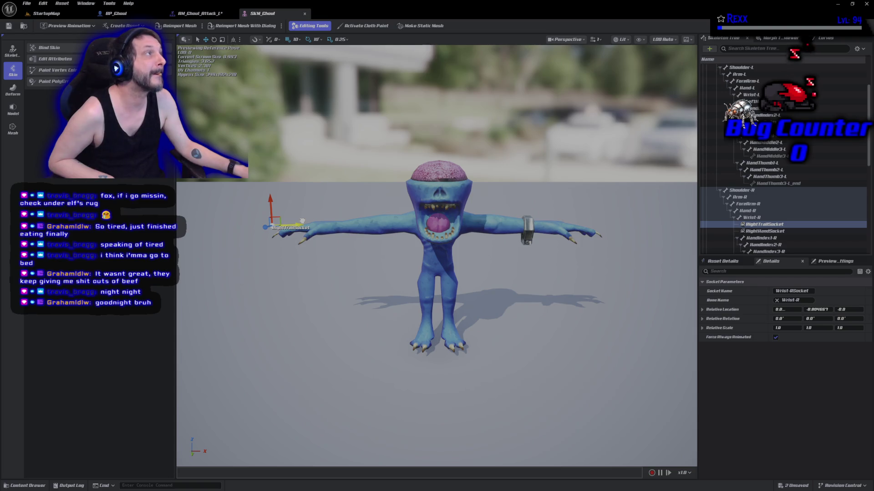
drag(302, 220, 293, 223)
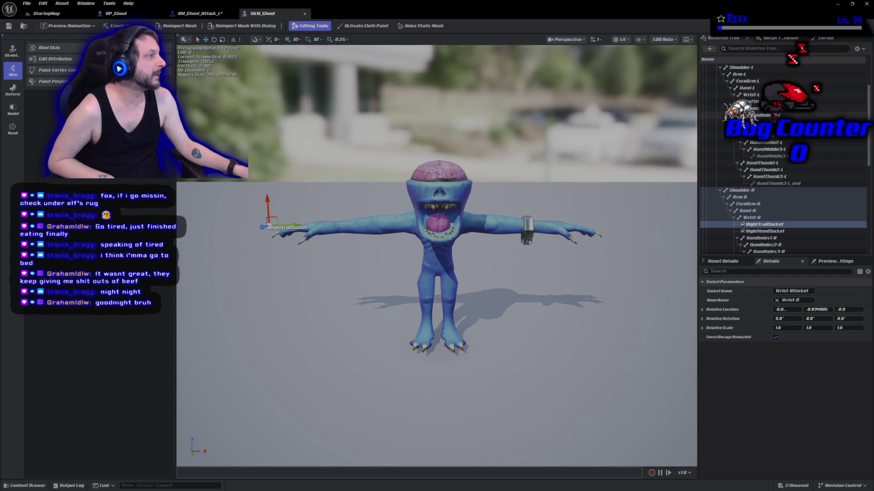
Add a left-wrist trail socket, move it out to the hand, and save all.
click(749, 94)
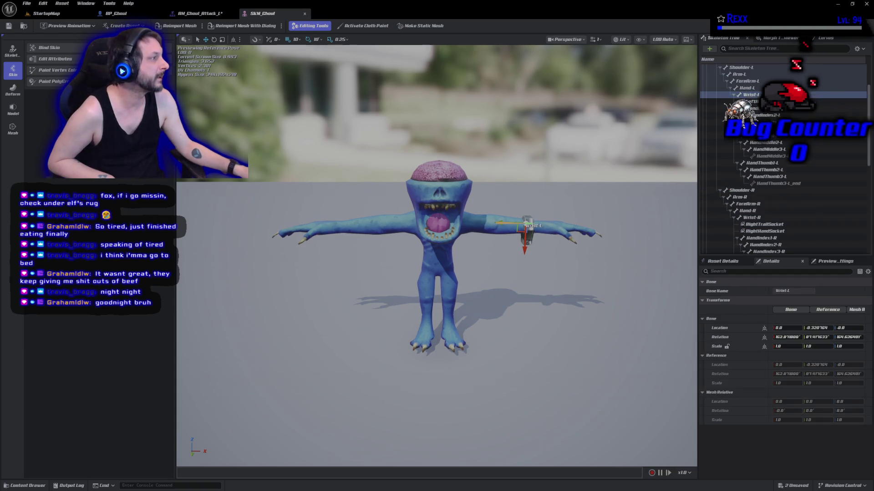
click(709, 49)
click(746, 101)
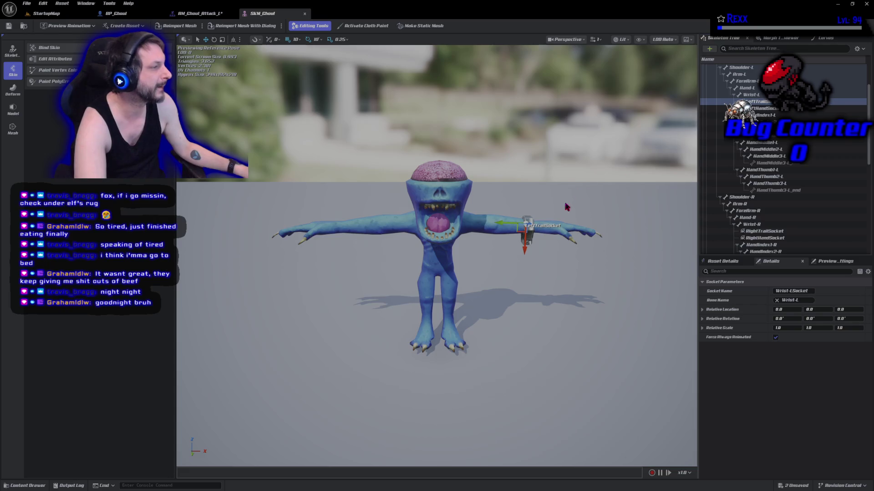
drag(505, 224, 585, 226)
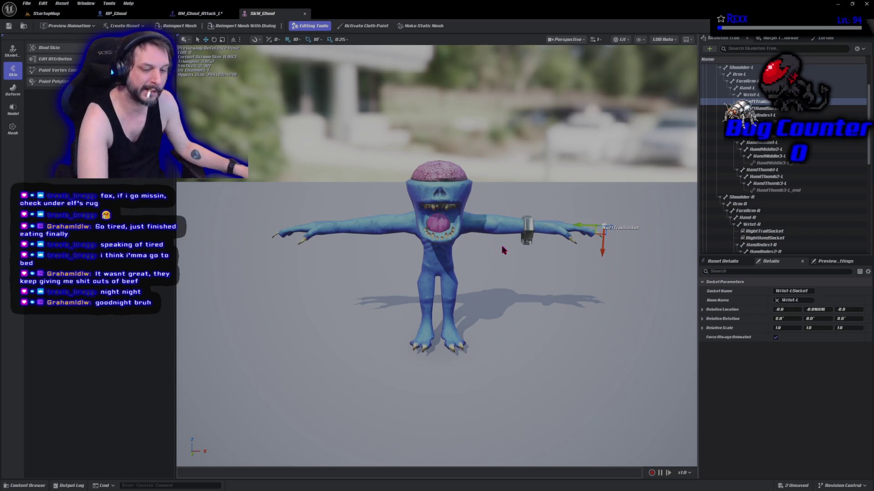
key(ctrl+shift+s)
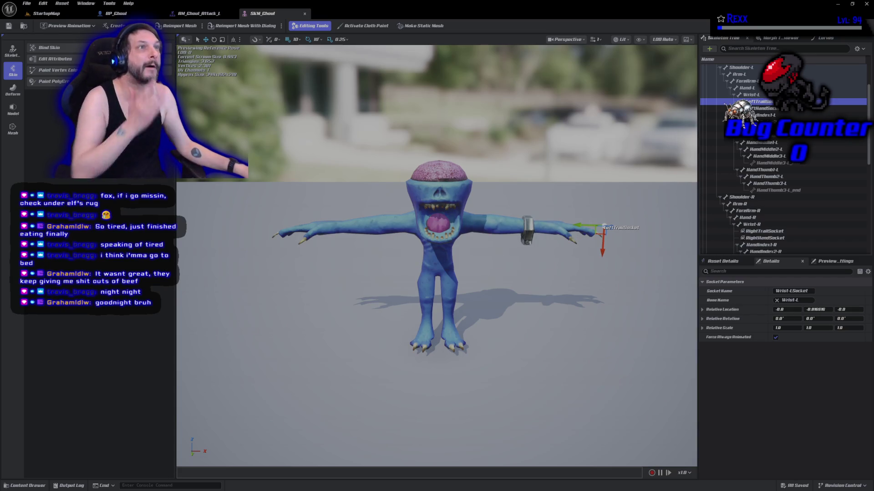
click(187, 16)
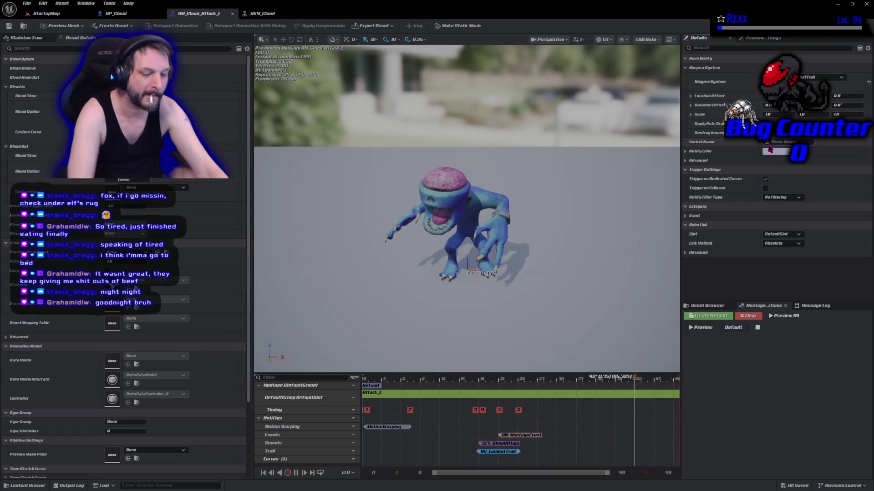
Try entering a 'Left' socket name in the trail notify's Socket Name field.
text(Left)
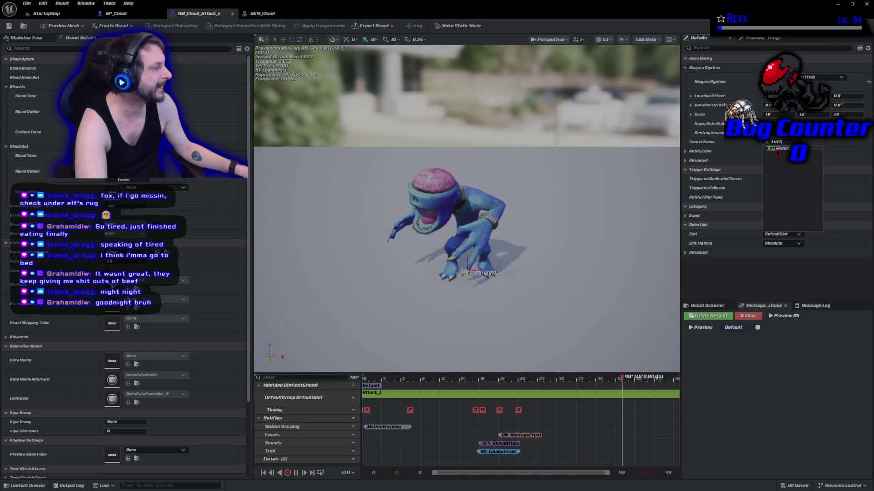
click(758, 161)
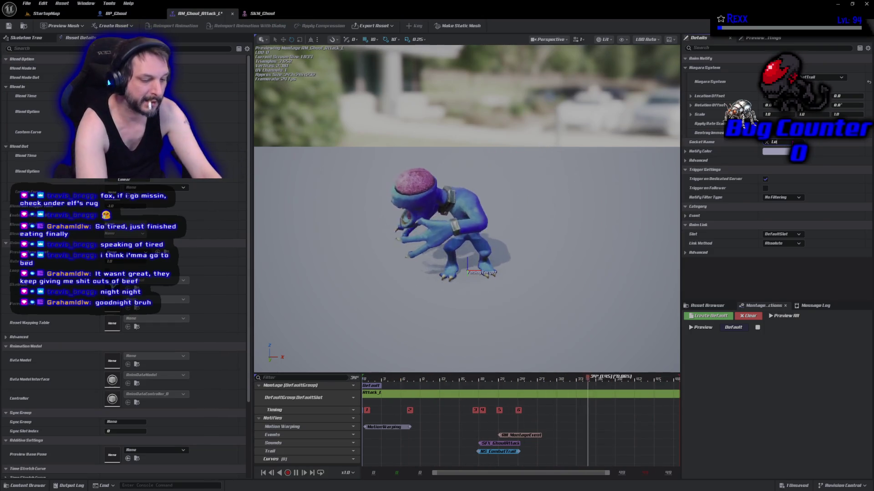
click(783, 142)
text(Left)
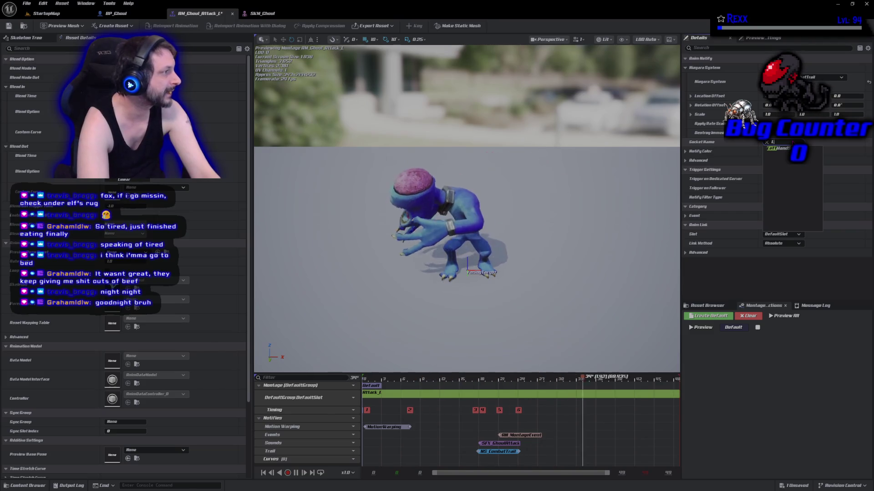
key(BackSpace)
key(BackSpace)
key(BackSpace)
text(Tr)
key(BackSpace)
key(BackSpace)
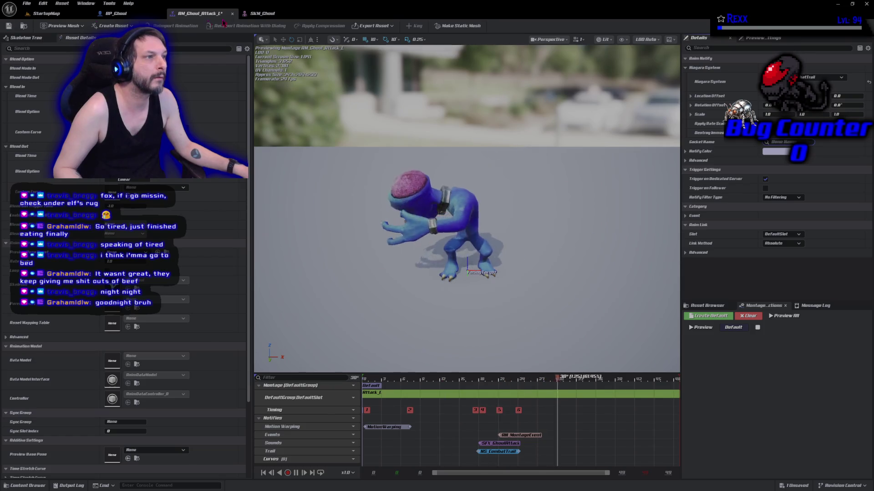
Check the socket names on the ghoul mesh, switching back and forth with the montage.
click(263, 13)
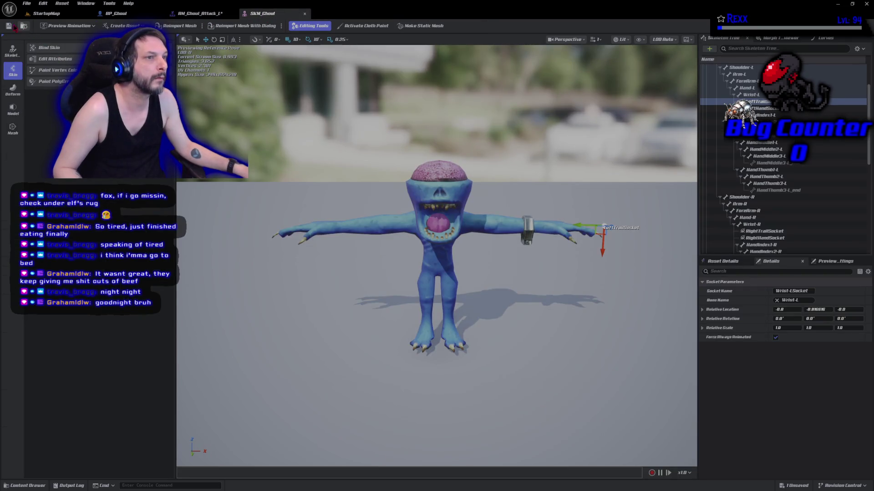
click(200, 13)
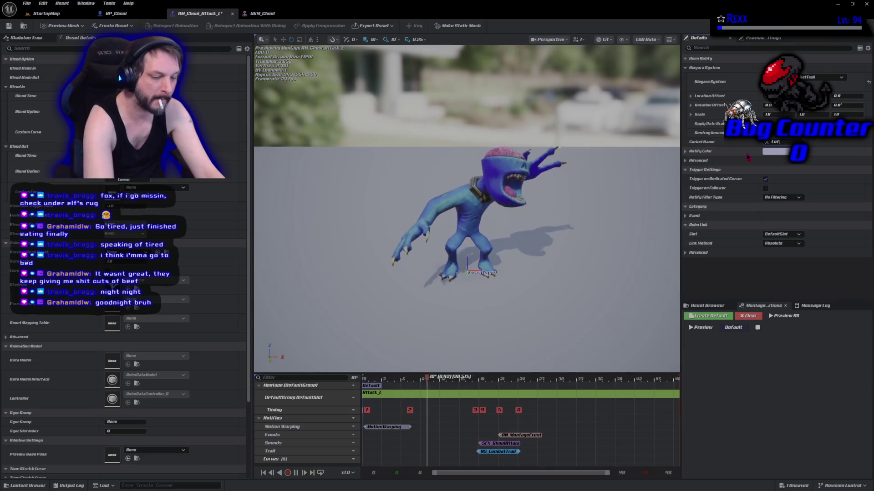
text(Left)
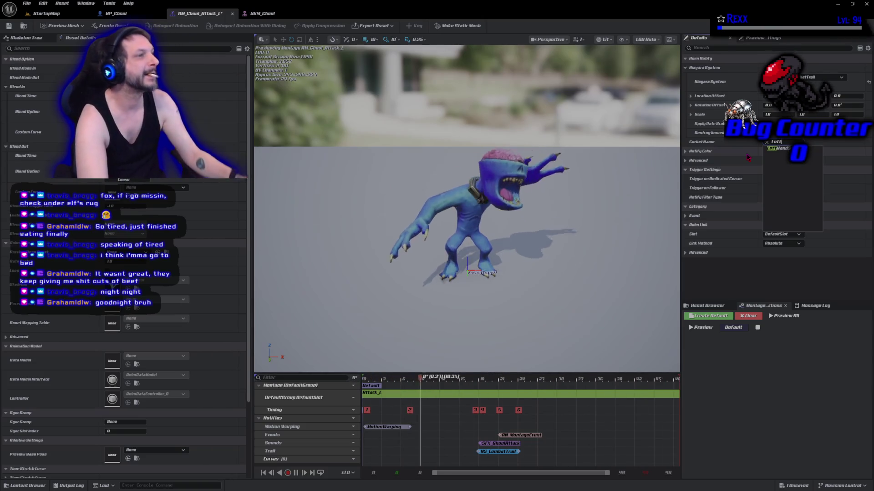
click(254, 14)
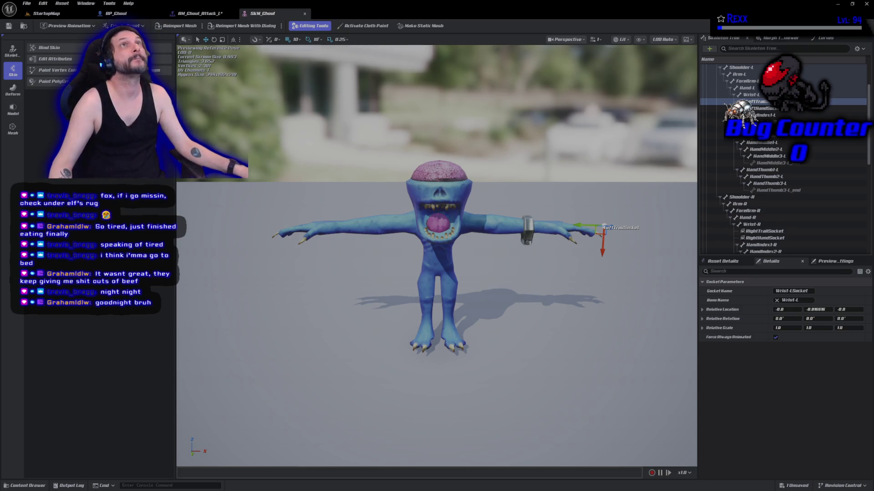
click(194, 15)
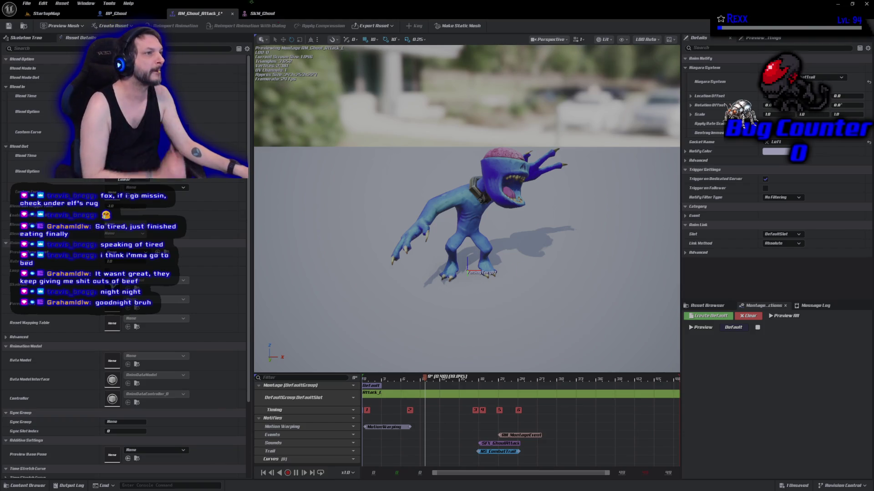
click(259, 14)
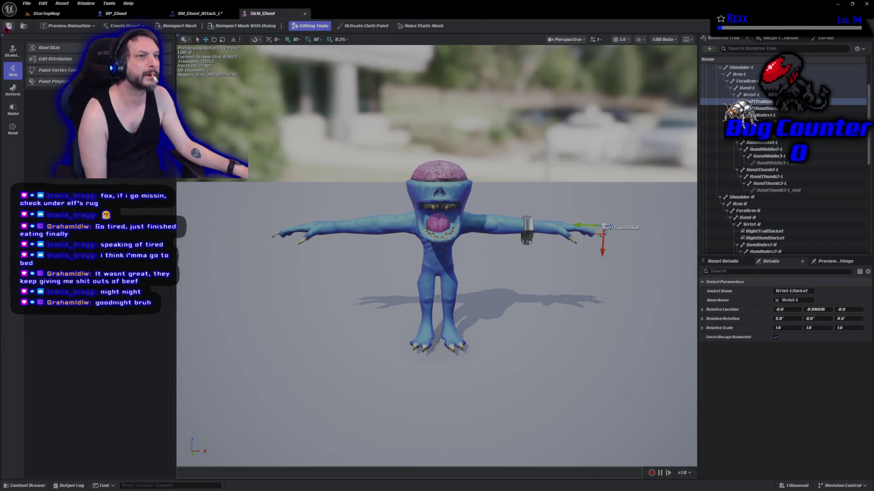
click(199, 13)
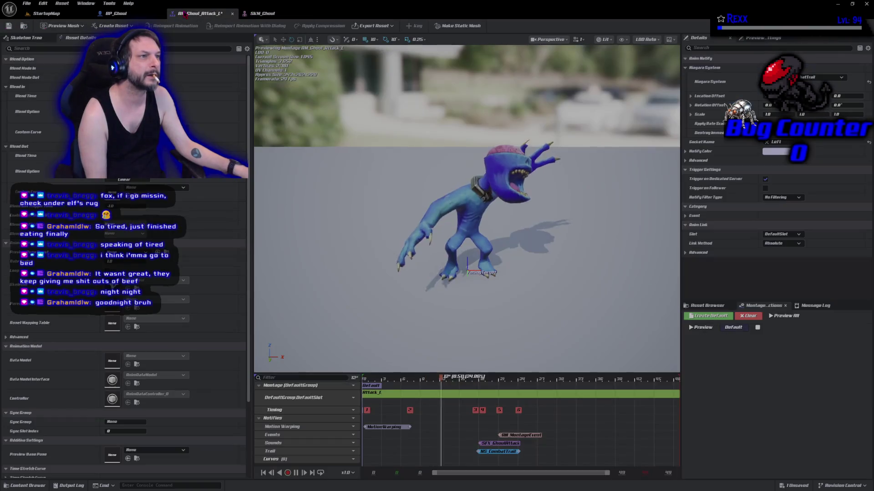
Set the trail notify's socket to LeftTrailSocket and save the montage.
click(9, 27)
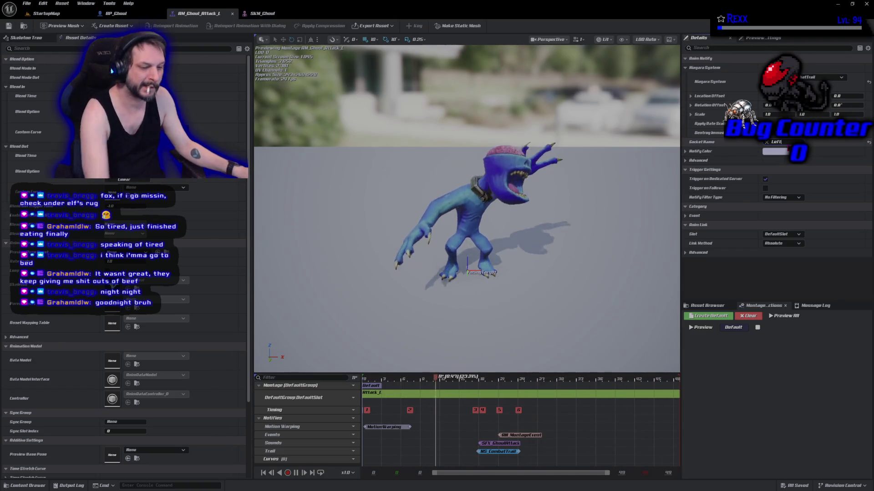
text(T)
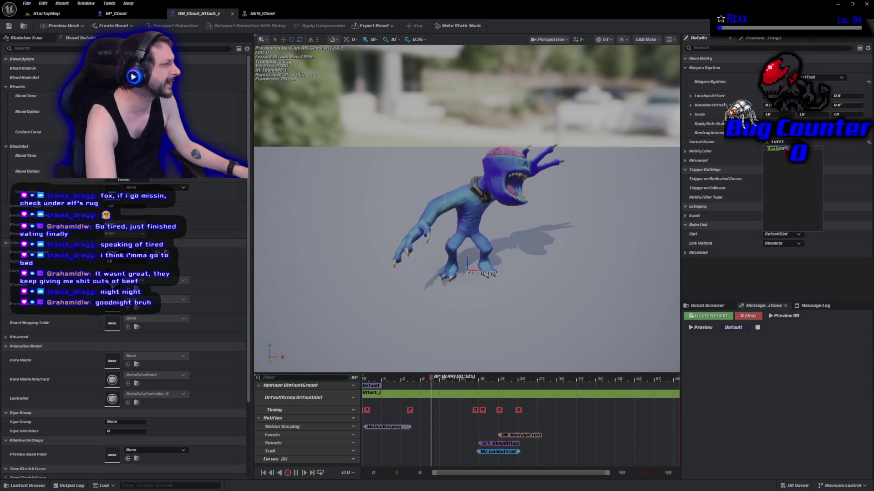
click(783, 149)
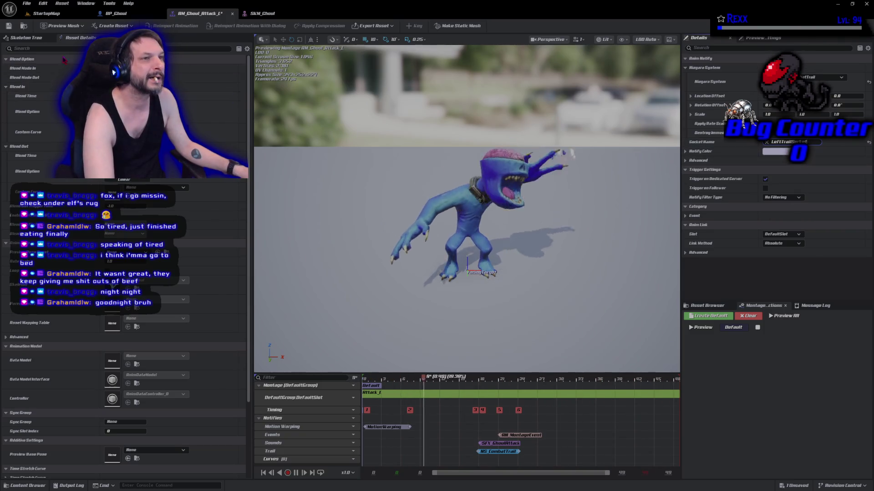
click(9, 26)
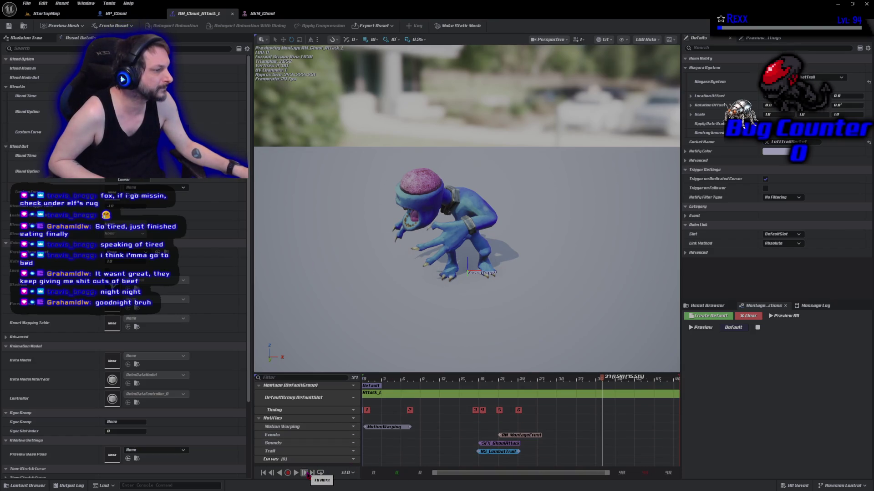
Watch the Attack_L trail up close in the viewport, then open AM_Ghoul_Attack_R from the Asset Browser.
click(296, 473)
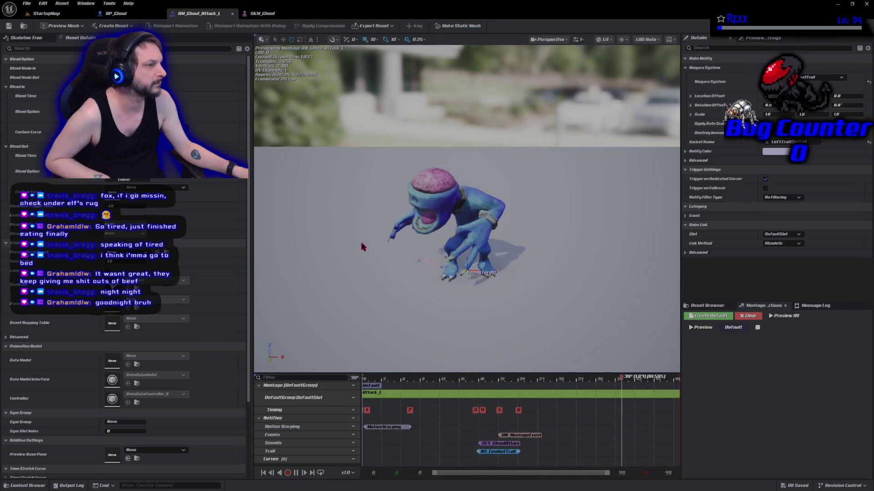
mouse_move(363, 246)
mouse_down()
mouse_move(367, 211)
mouse_move(383, 195)
mouse_up()
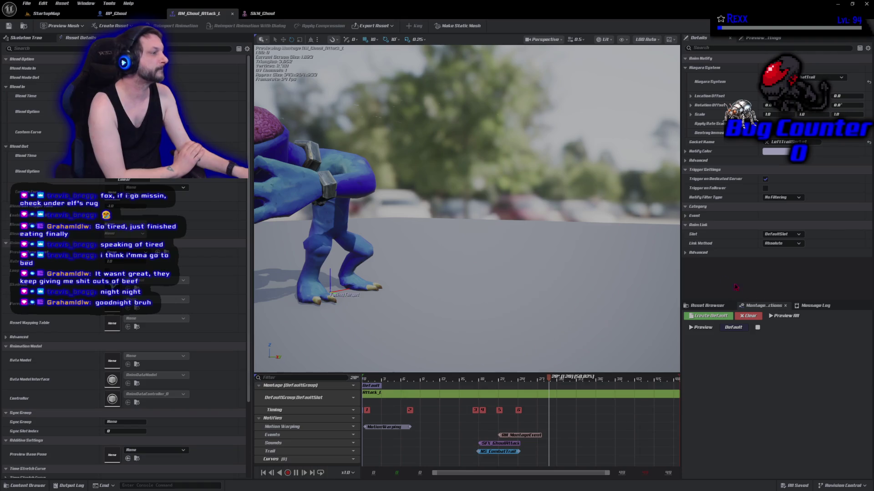
click(716, 306)
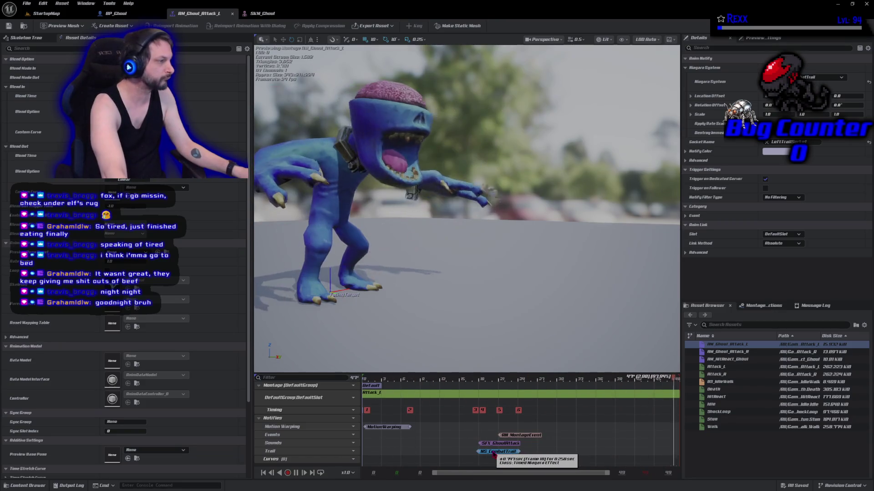
double_click(740, 353)
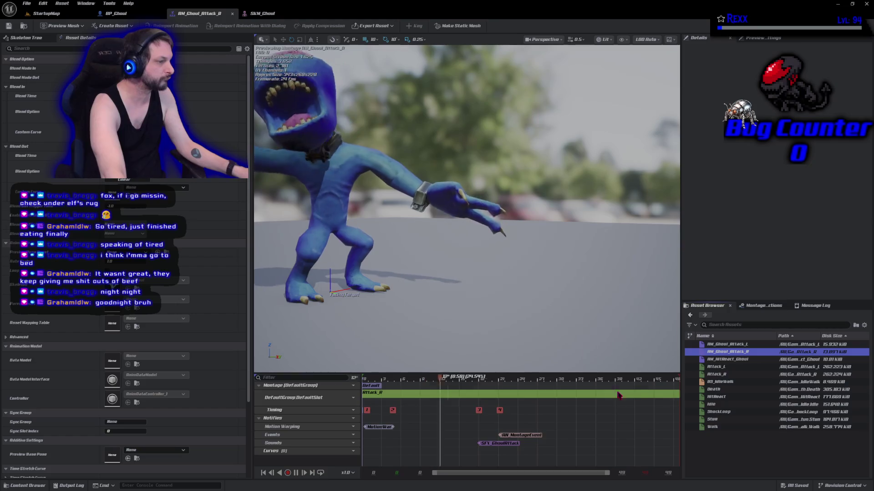
Add a Trail notify track to Attack_R and shift its NS_CombatTrail notify later.
click(347, 419)
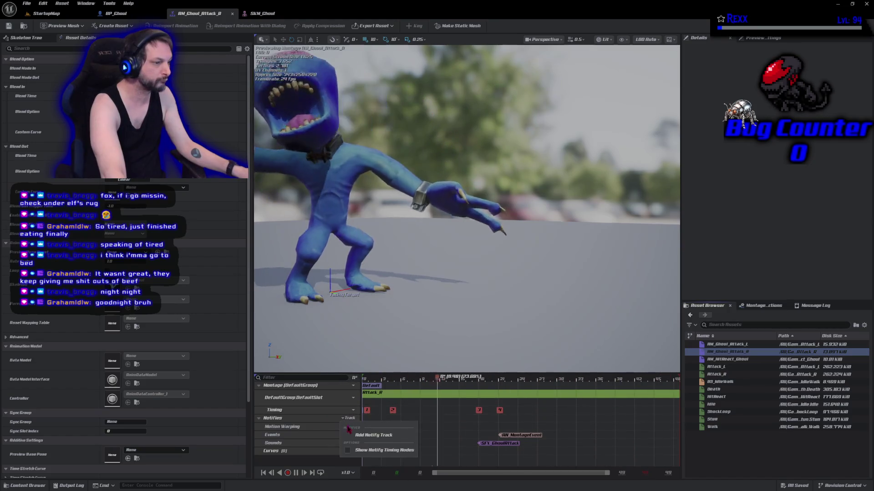
click(380, 456)
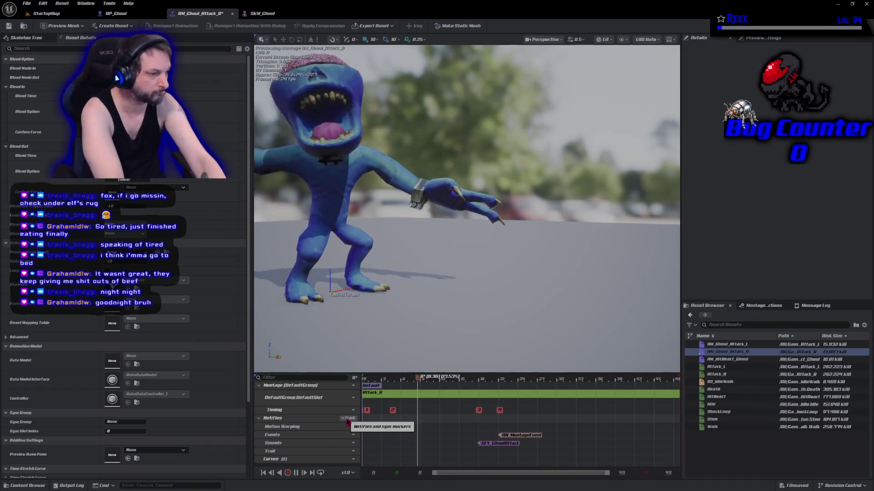
click(482, 457)
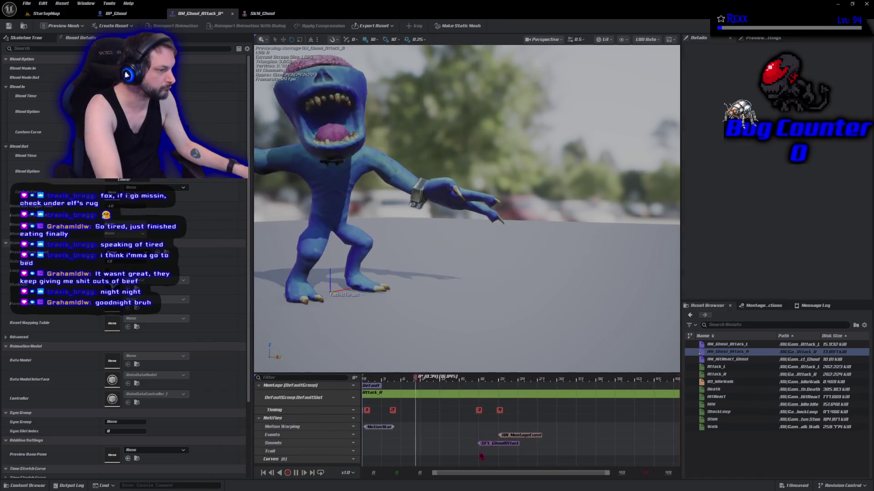
right_click(482, 456)
click(474, 455)
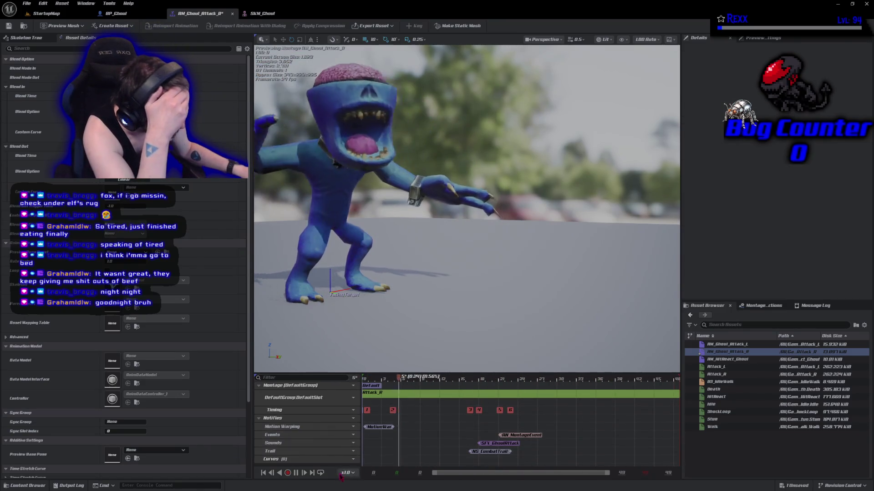
click(389, 449)
drag(485, 453, 496, 457)
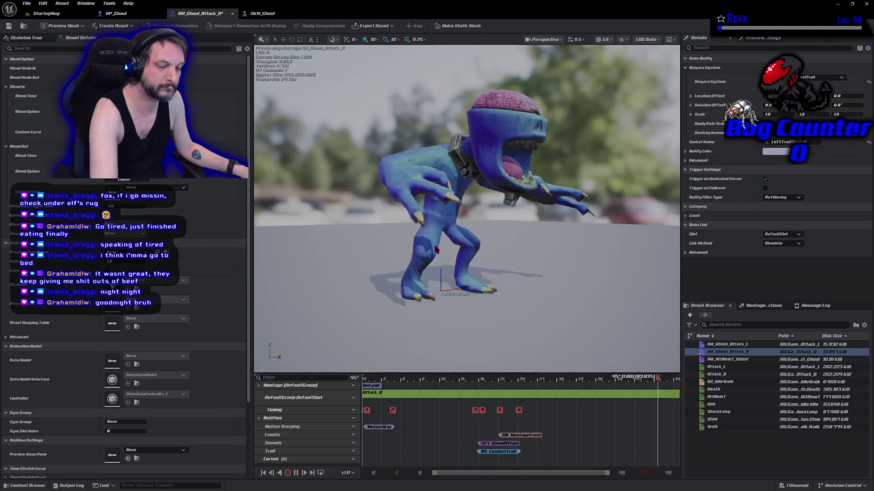
Set the Attack_R trail notify's socket to RightTrailSocket and reopen AM_Ghoul_Attack_L.
mouse_move(435, 250)
mouse_down()
mouse_move(401, 250)
mouse_move(432, 267)
mouse_move(430, 246)
mouse_up()
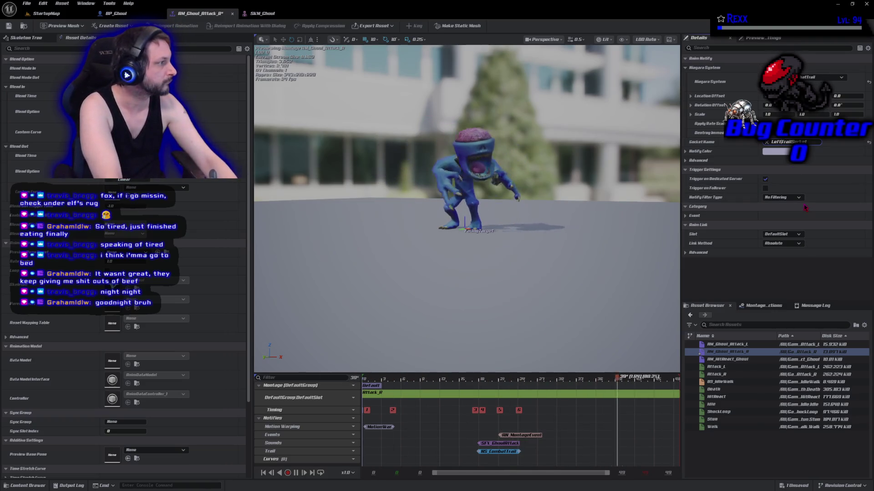
text(Ri)
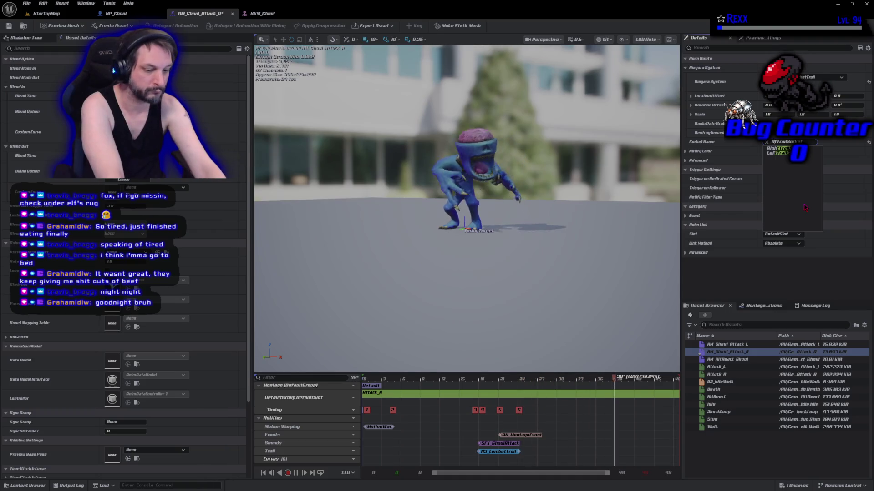
key(Return)
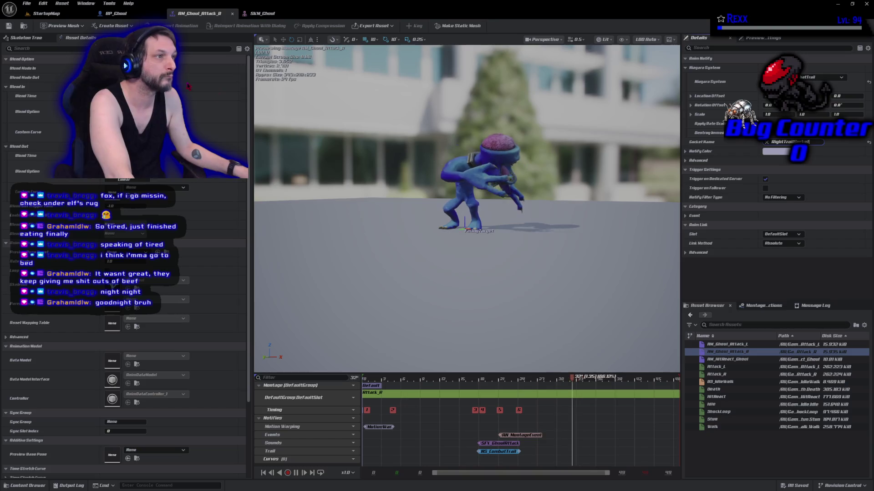
double_click(746, 344)
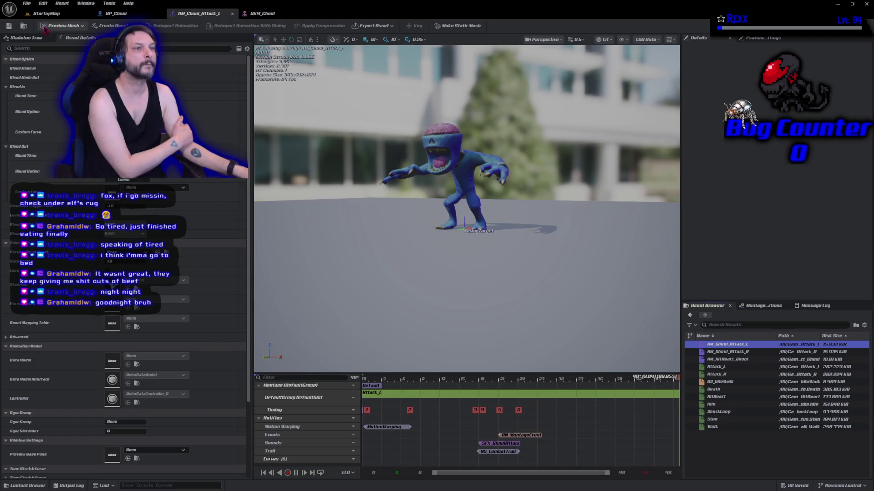
click(45, 13)
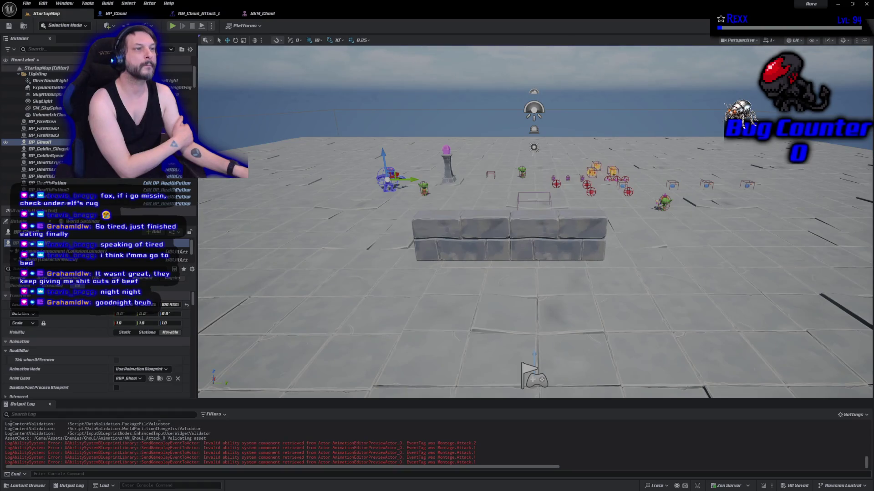
Play the level and walk to the ghouls to watch their attacks, then close AM_Ghoul_Attack_L.
click(173, 26)
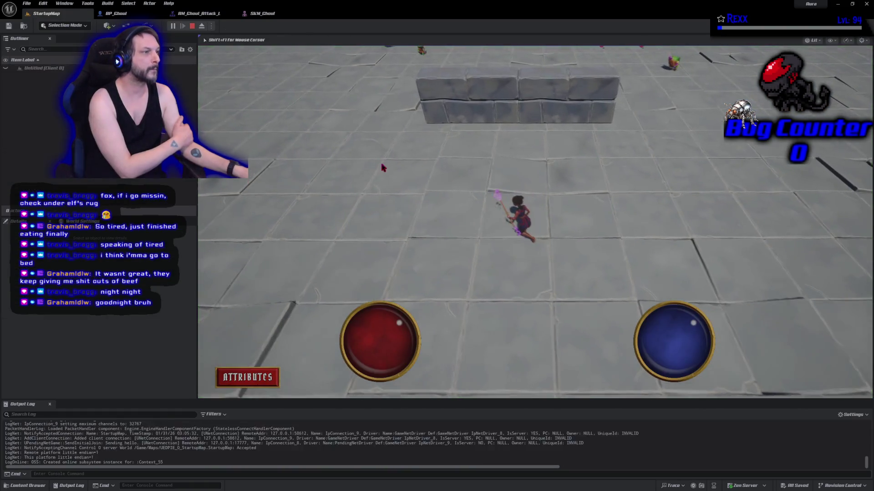
click(373, 160)
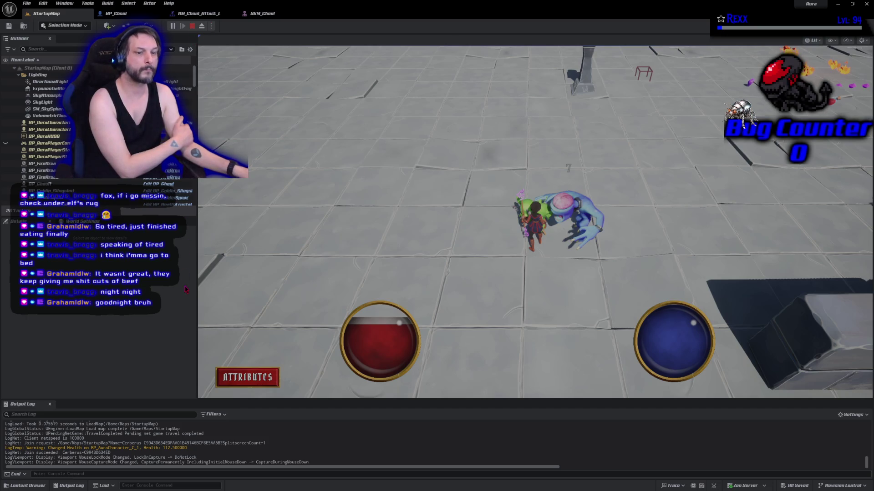
key(Escape)
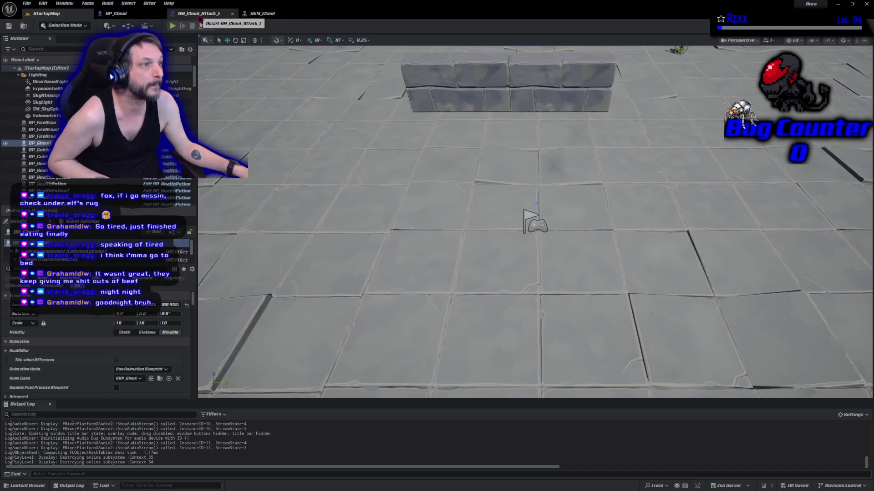
middle_click(200, 15)
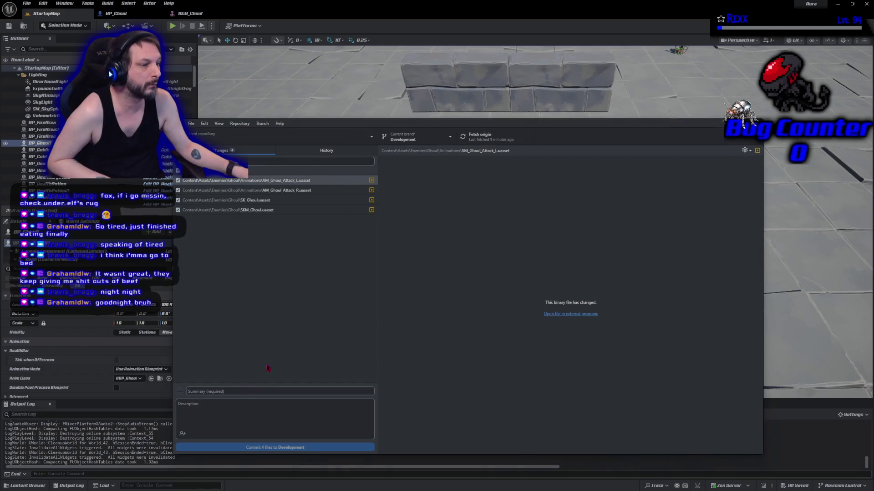
Commit the four ghoul animation assets with summary 'Ghoul Swipe Trail' and push to origin.
text(Ghoul Swipe Tr)
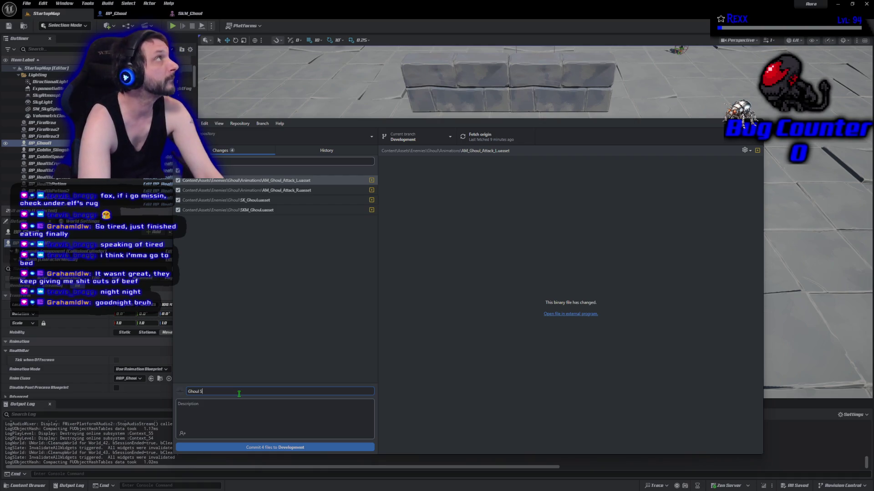
text(ail)
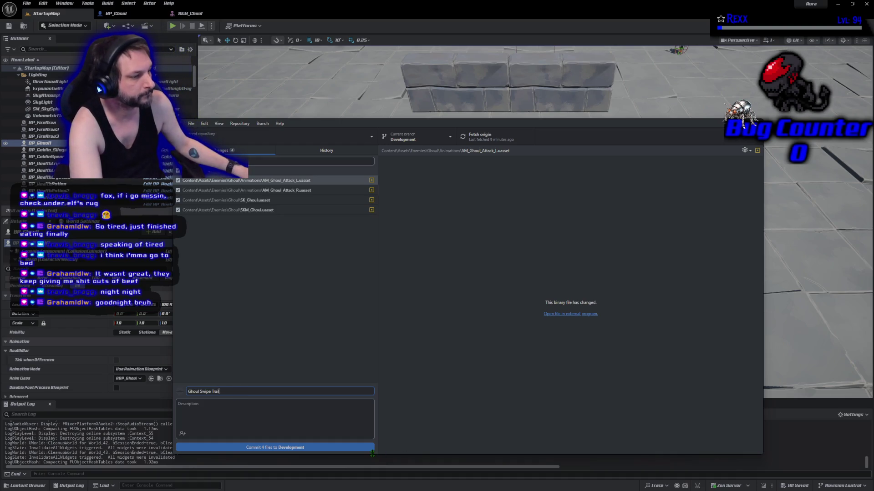
click(363, 448)
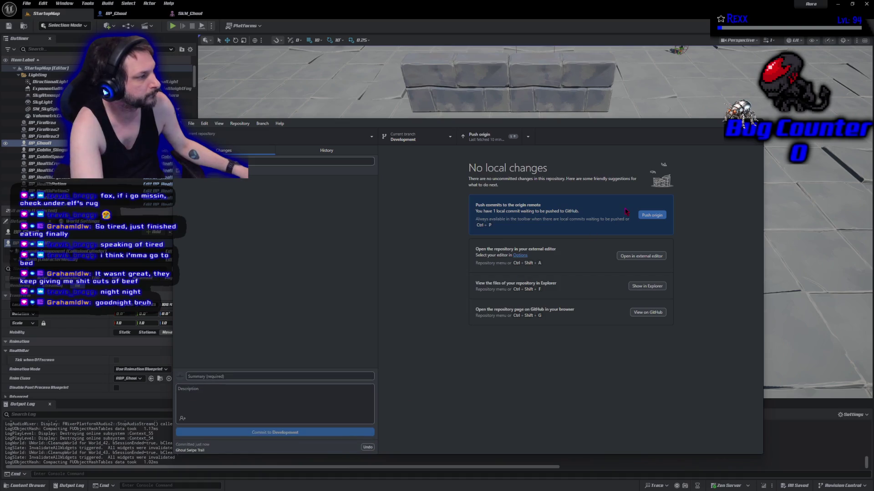
click(656, 217)
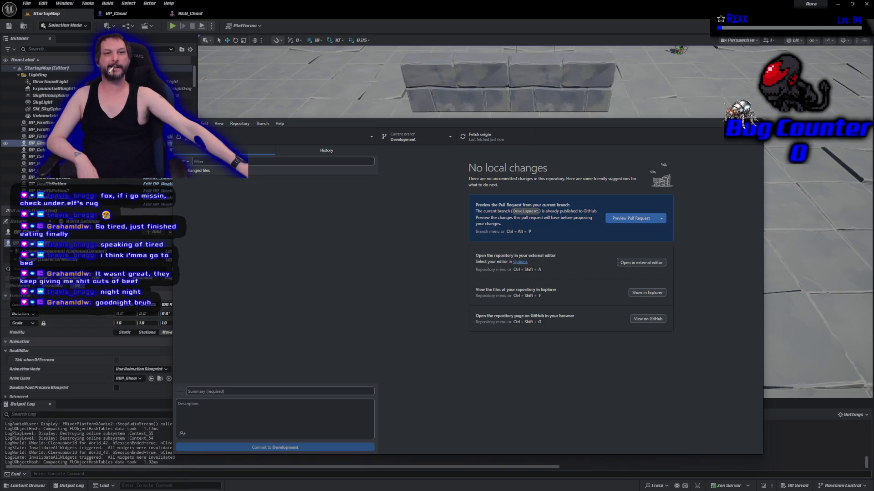
key(alt+Tab)
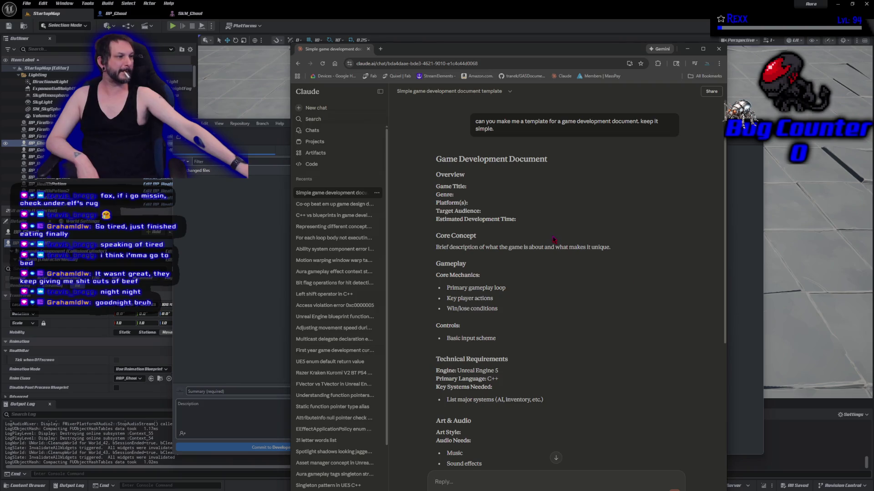
scroll(553, 240, down, 1)
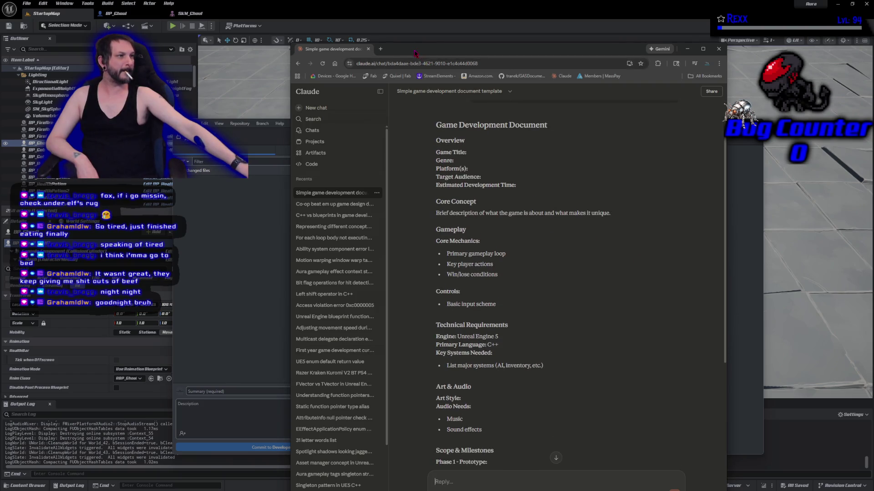
key(alt+Tab)
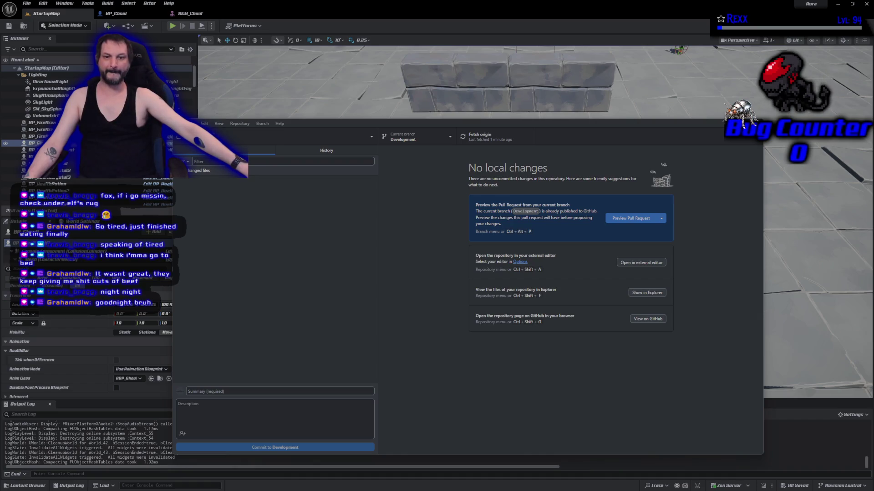
key(alt+Tab)
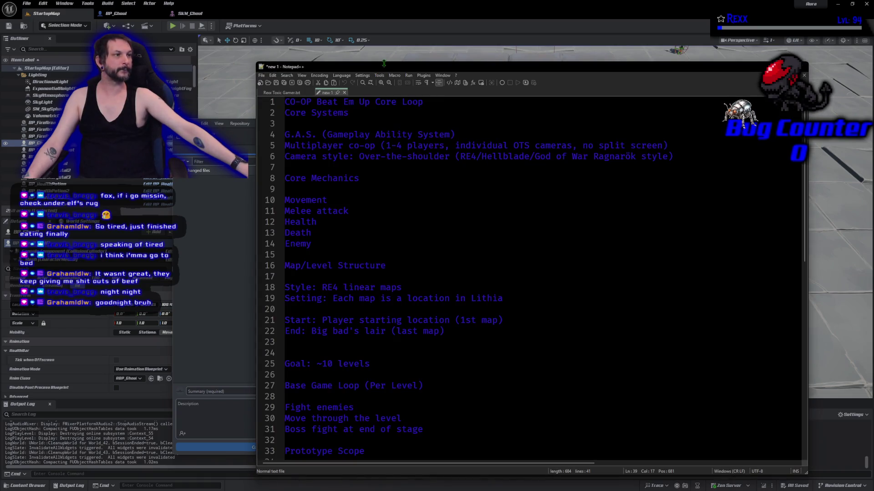
key(alt+Tab)
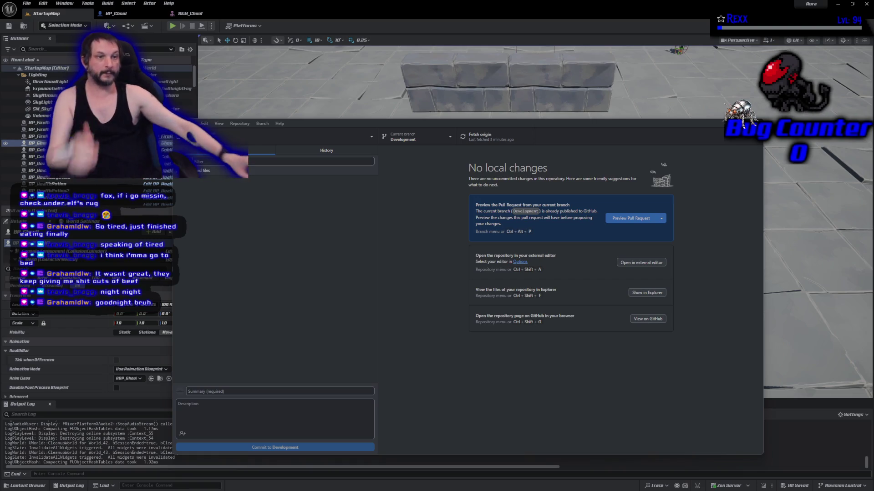
Read through the game design document in the Claude chat, then return to the Unreal editor.
key(alt+Tab)
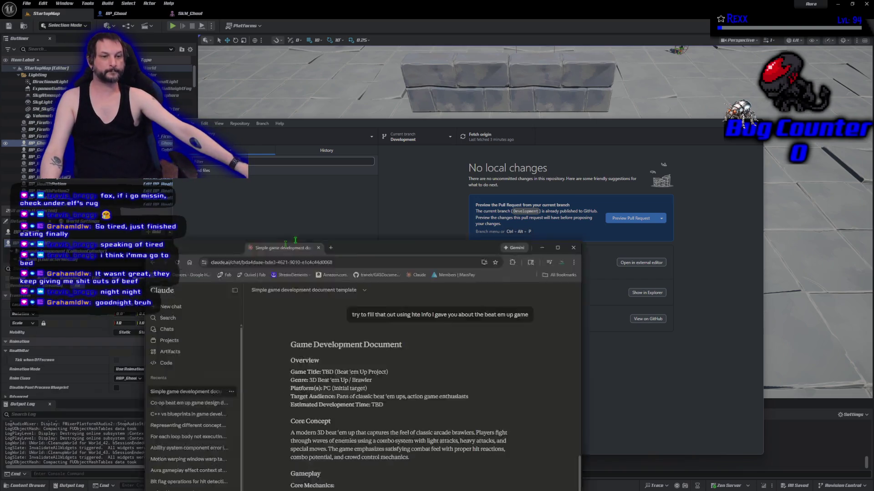
drag(295, 240, 324, 83)
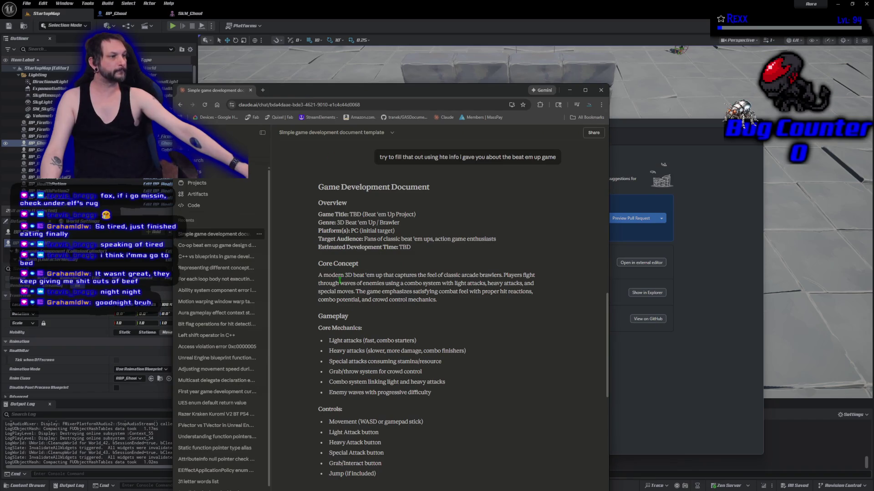
scroll(340, 279, down, 3)
scroll(339, 279, up, 1)
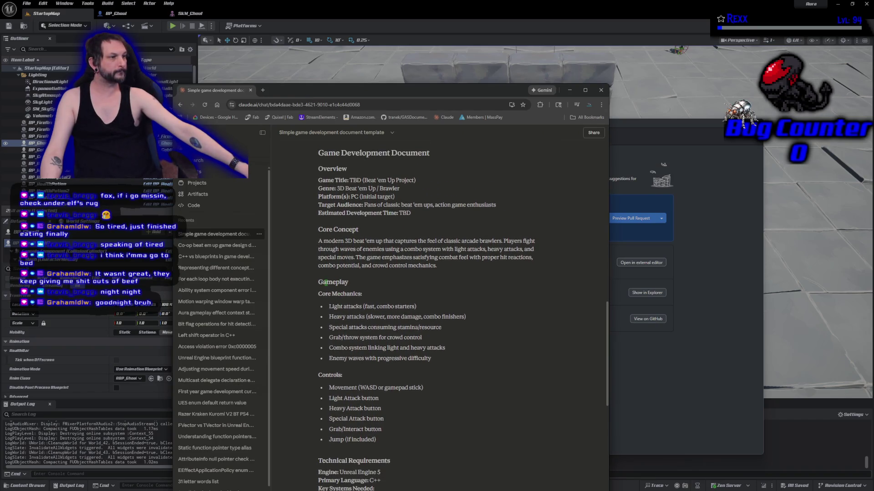
drag(370, 93, 384, 15)
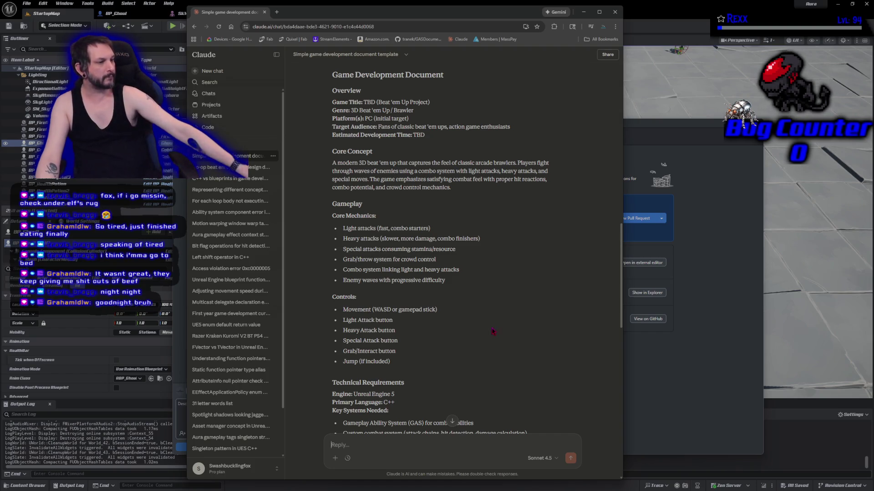
scroll(492, 331, down, 3)
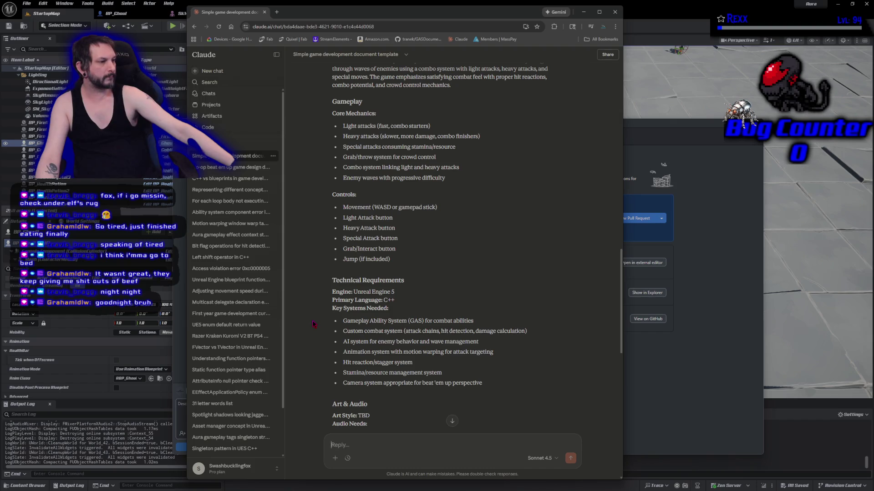
scroll(313, 325, down, 1)
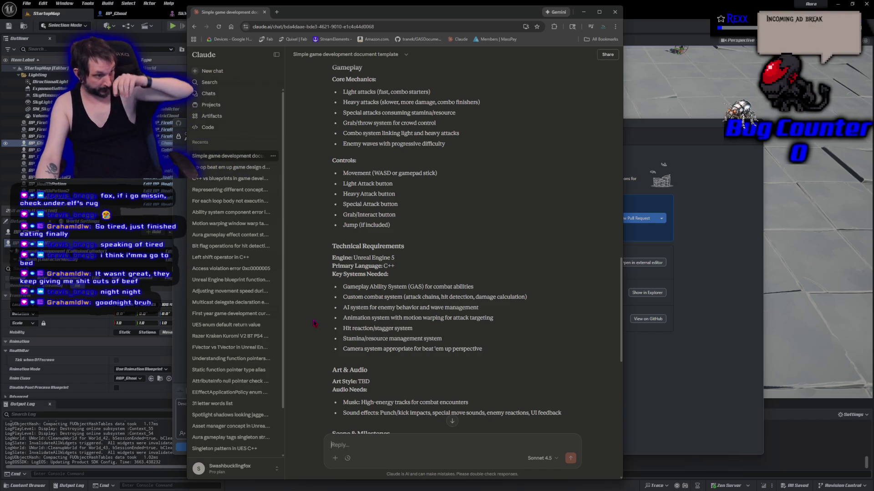
key(alt+Tab)
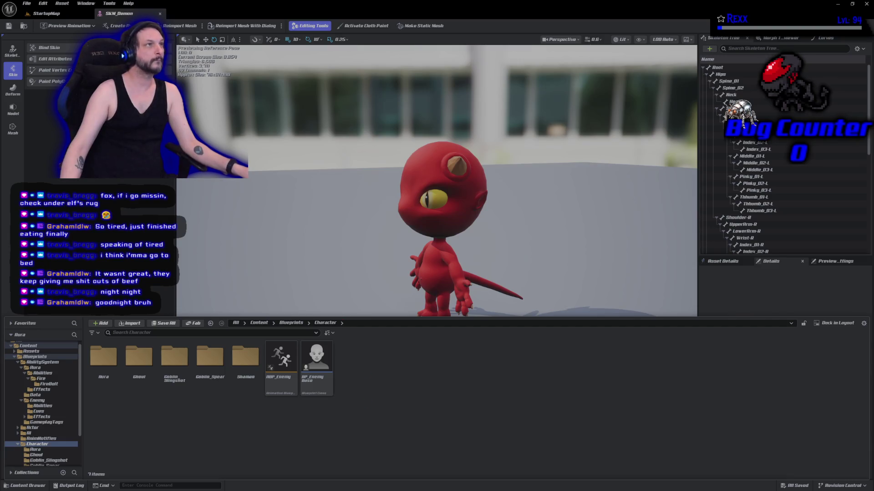
Create a new folder named 'Demon' inside the Character folder.
right_click(431, 387)
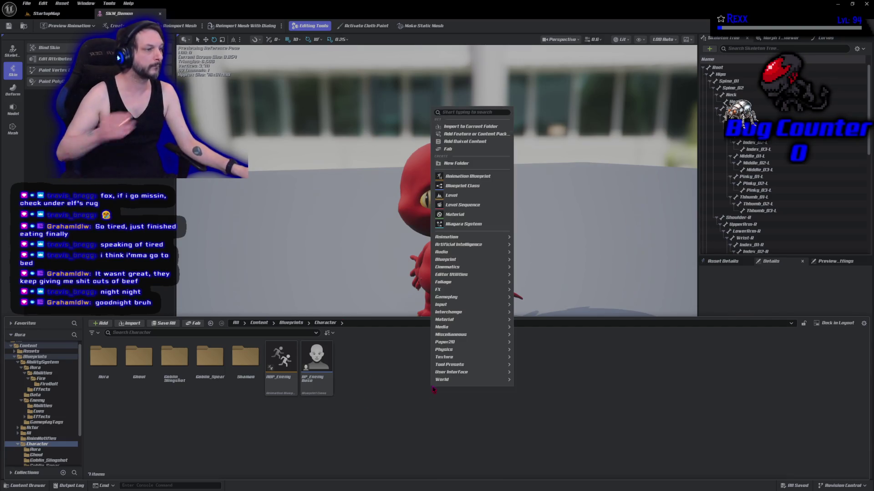
click(467, 165)
text(Demon)
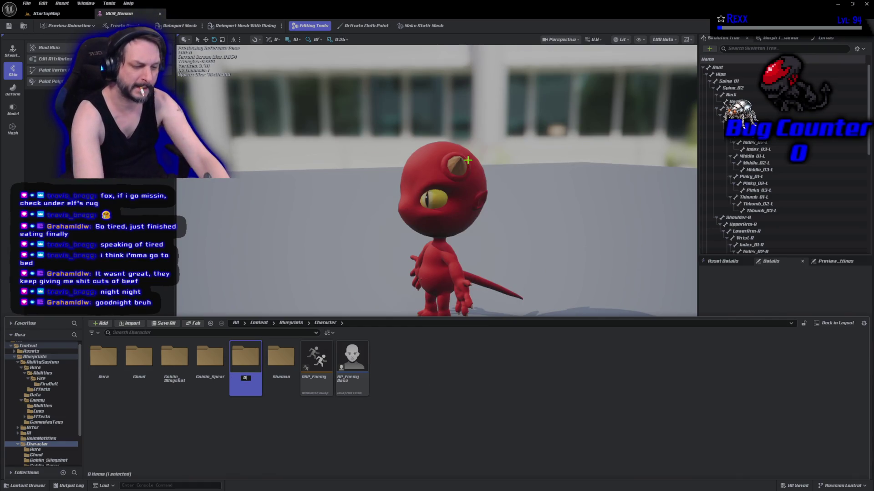
key(Return)
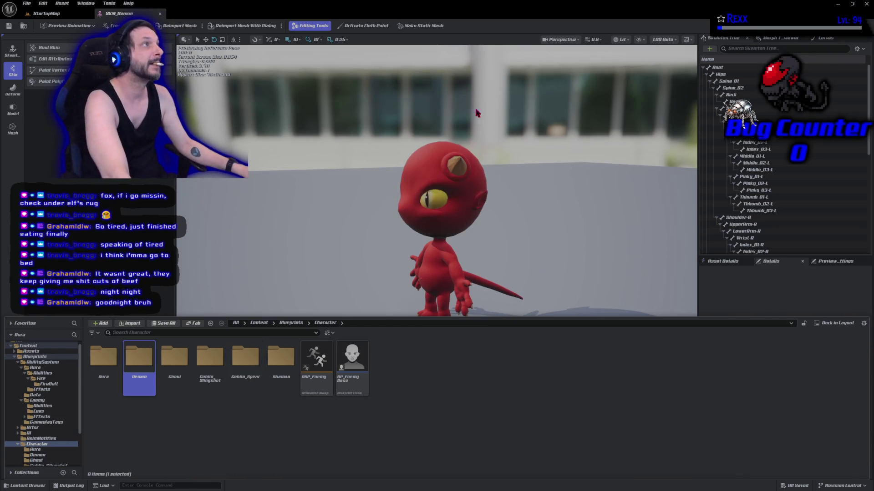
Create a child blueprint of BP_EnemyBase named BP_Demon.
click(363, 384)
right_click(363, 383)
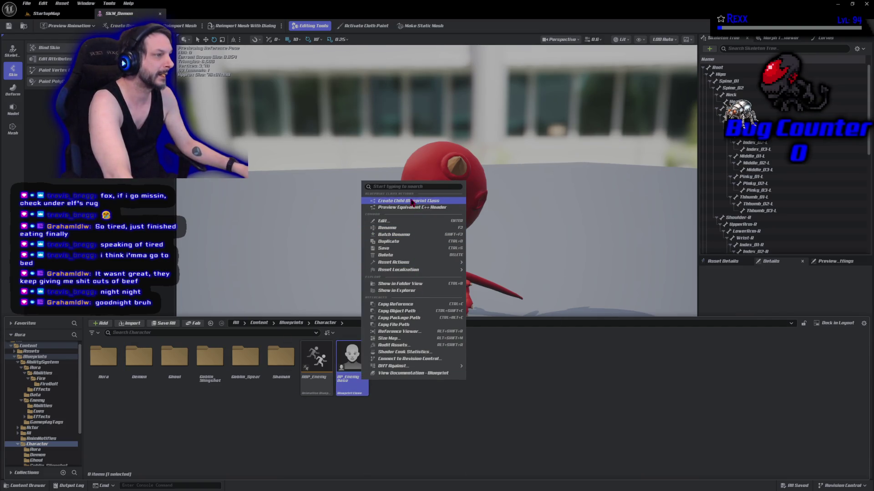
click(412, 202)
text(BP_Demon)
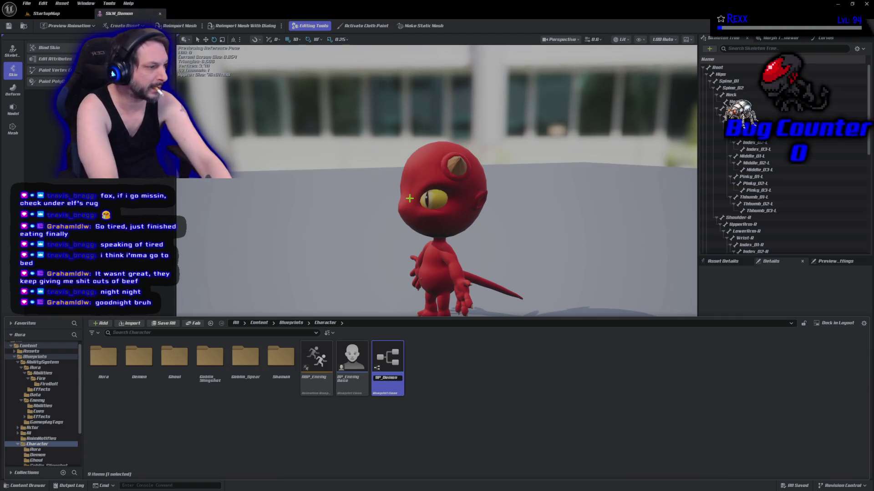
key(Return)
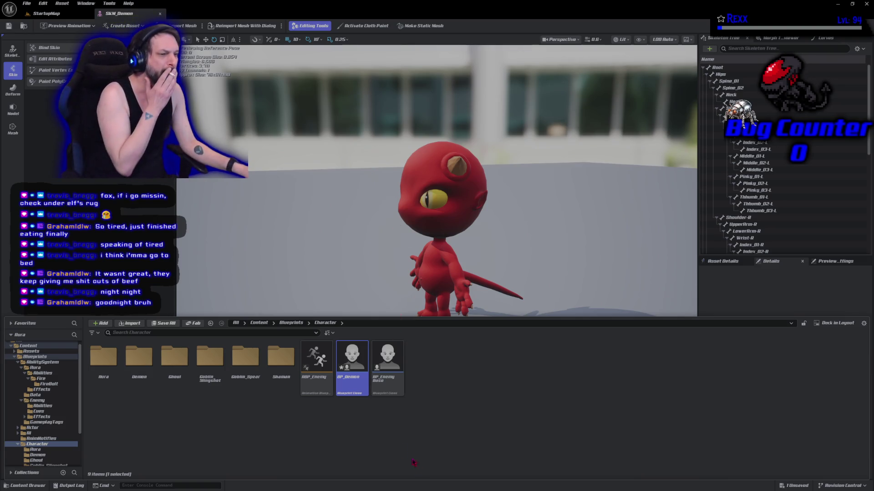
Move BP_Demon into the Demon folder and open it in the blueprint editor.
mouse_move(352, 359)
mouse_down()
mouse_move(298, 419)
mouse_move(139, 381)
mouse_up()
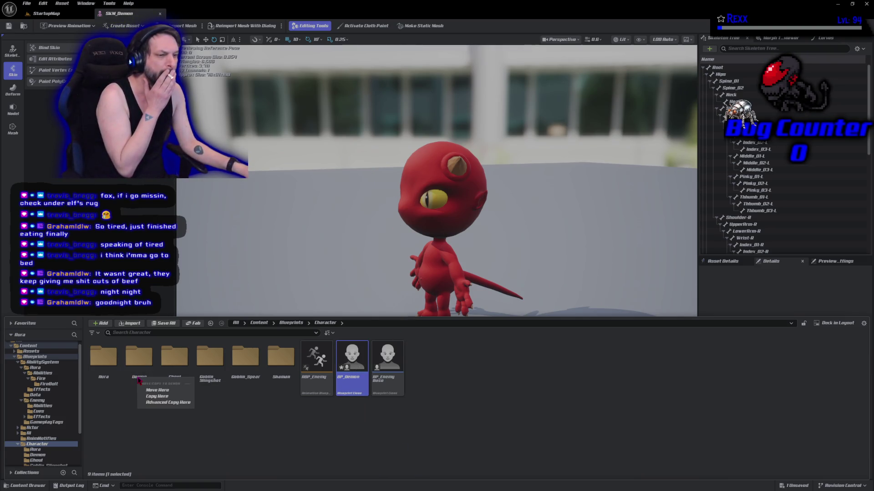
click(155, 390)
double_click(139, 359)
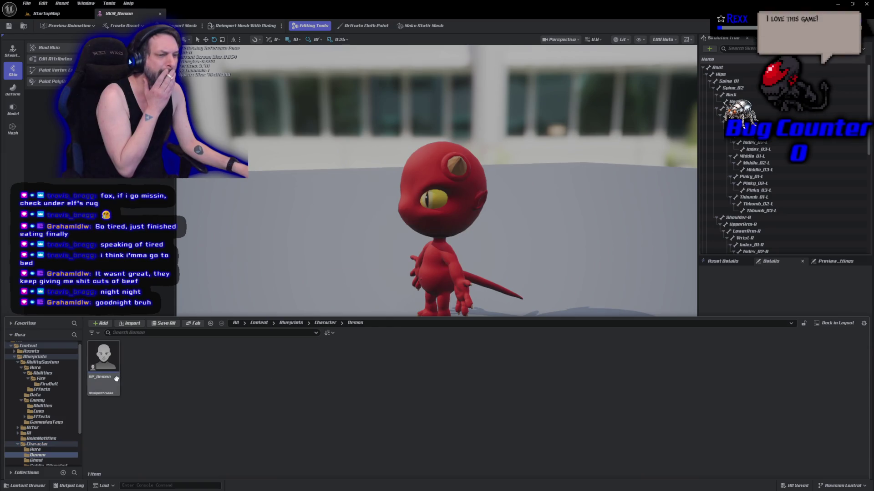
double_click(104, 359)
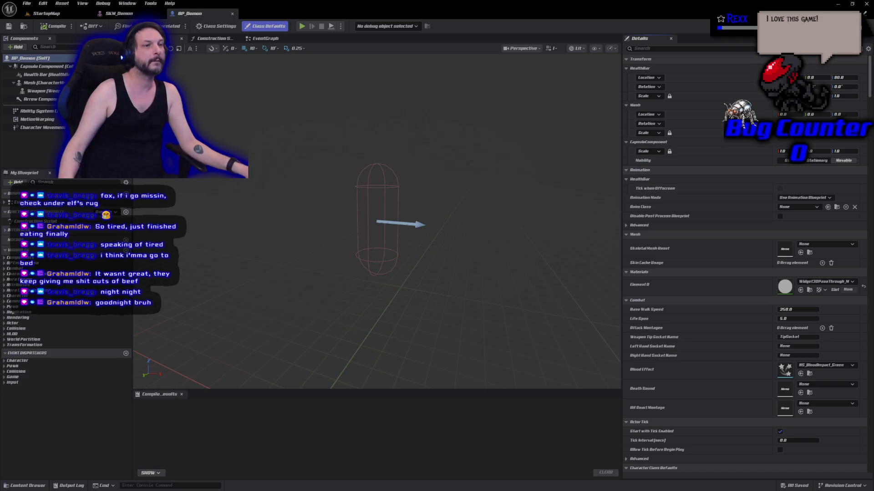
Create a child anim blueprint of ABP_Enemy using the SK_Demon skeleton.
click(53, 84)
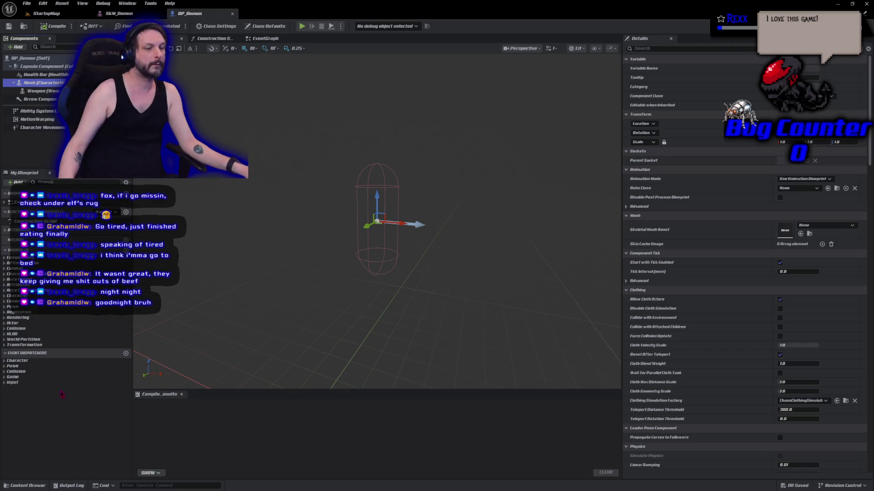
click(40, 484)
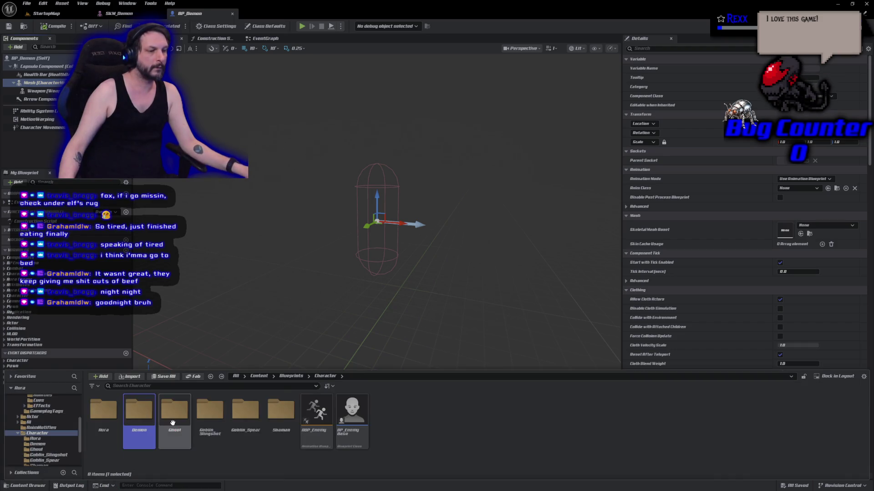
right_click(321, 421)
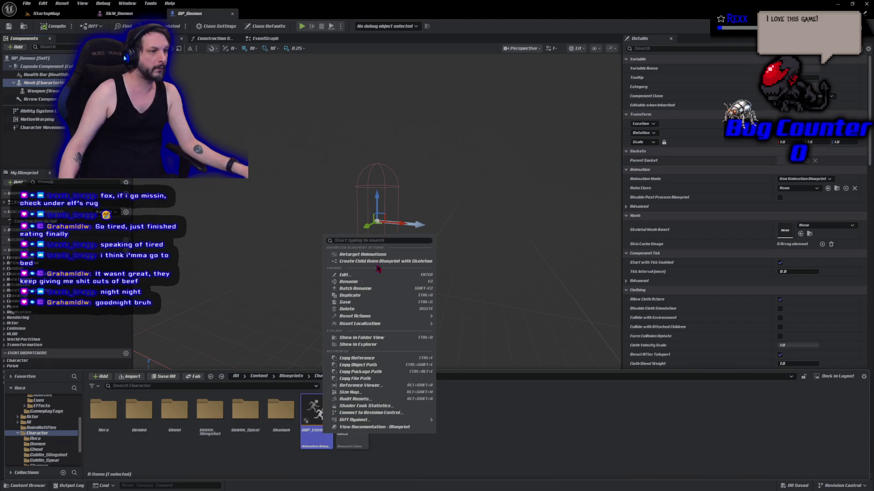
click(373, 261)
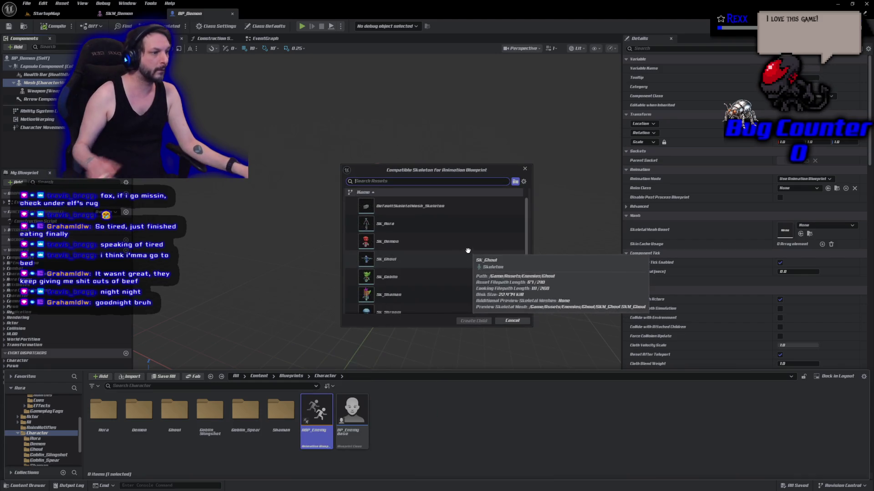
click(439, 241)
click(460, 320)
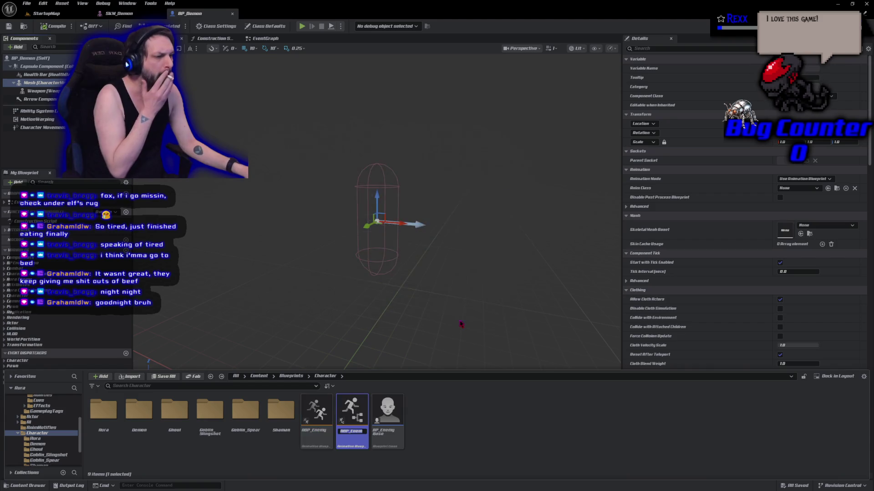
Rename the new anim blueprint to ABP_Demon and open it in its editor.
key(End)
key(BackSpace)
key(BackSpace)
key(BackSpace)
text(Demon)
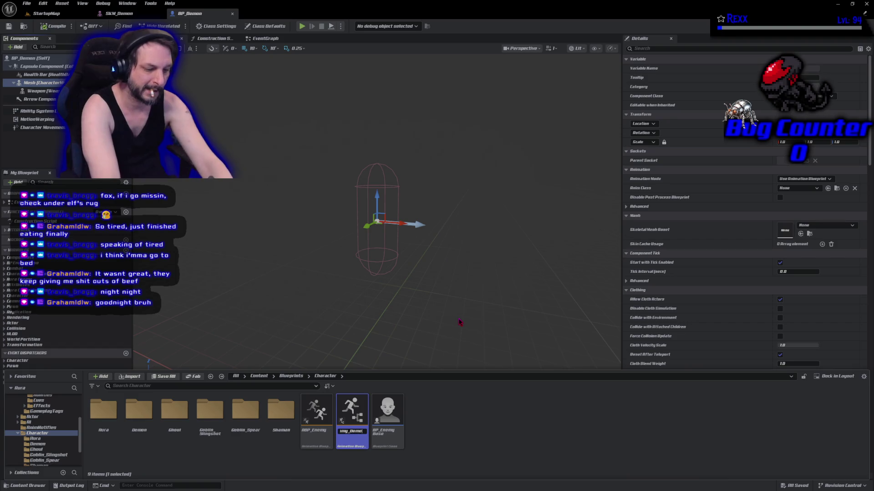
key(Return)
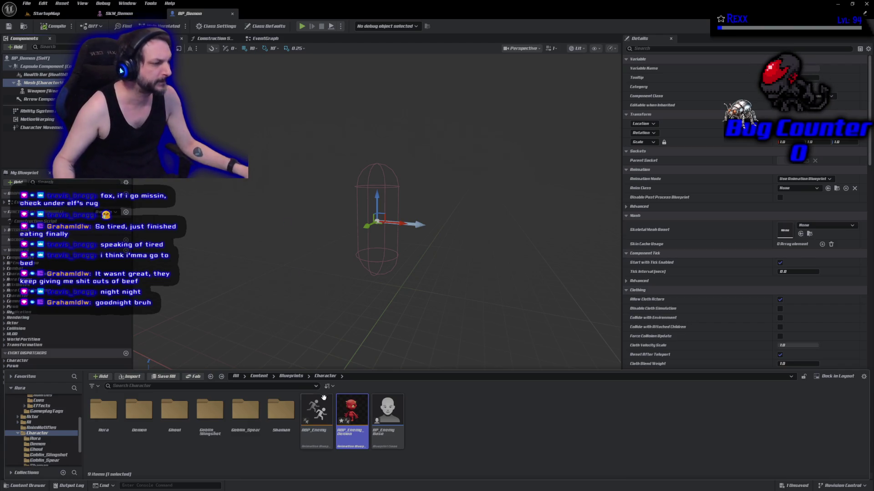
click(348, 449)
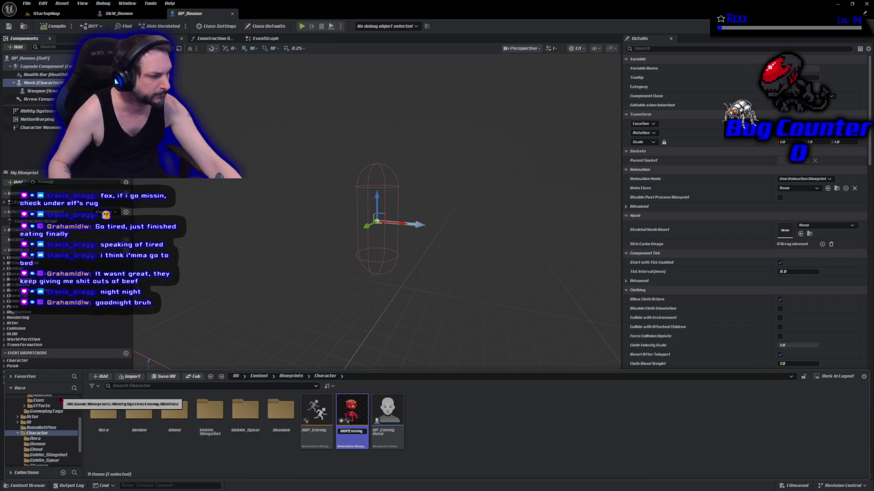
text(n)
key(Return)
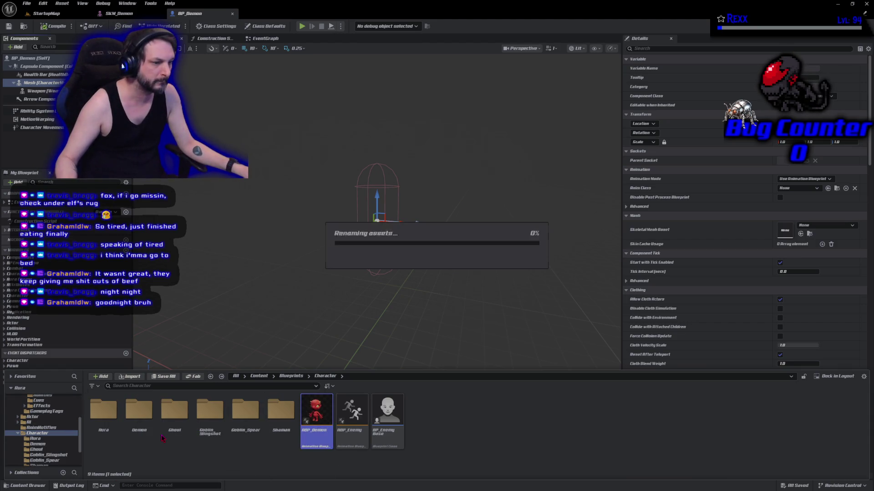
double_click(138, 416)
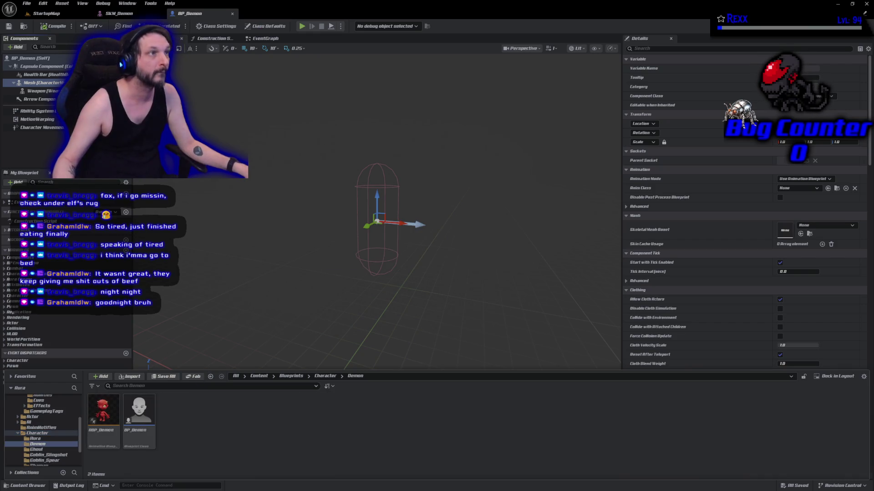
click(91, 430)
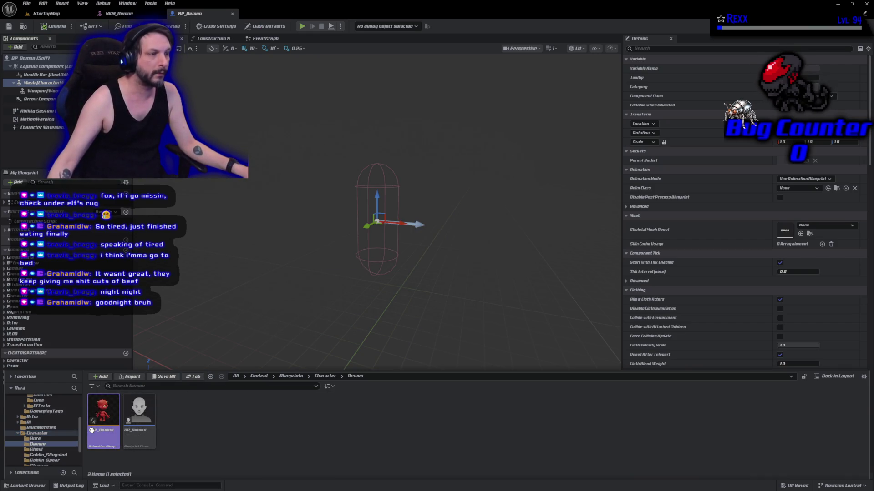
double_click(91, 430)
click(188, 13)
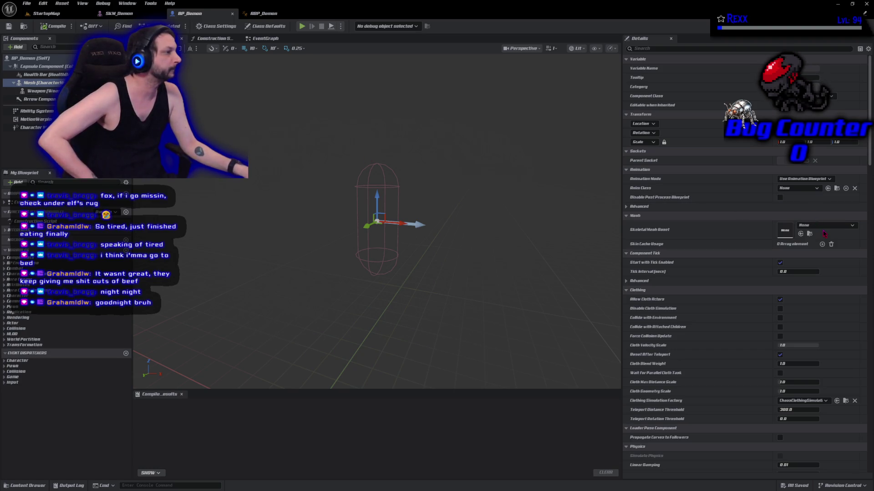
Set BP_Demon's skeletal mesh to SKM_Demon and rotate it about the vertical axis.
click(828, 226)
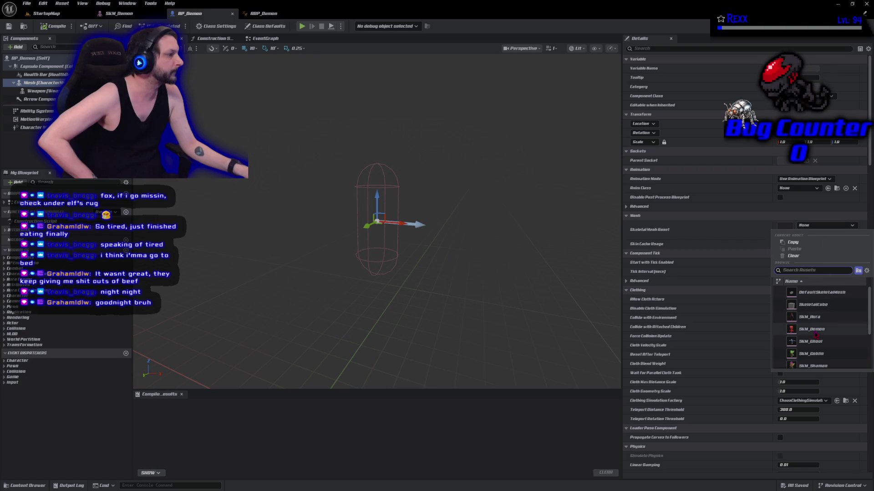
click(812, 329)
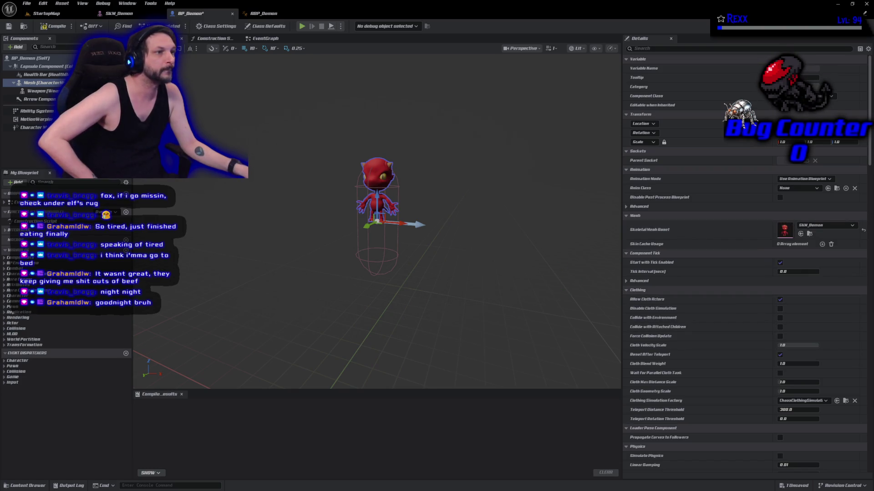
key(e)
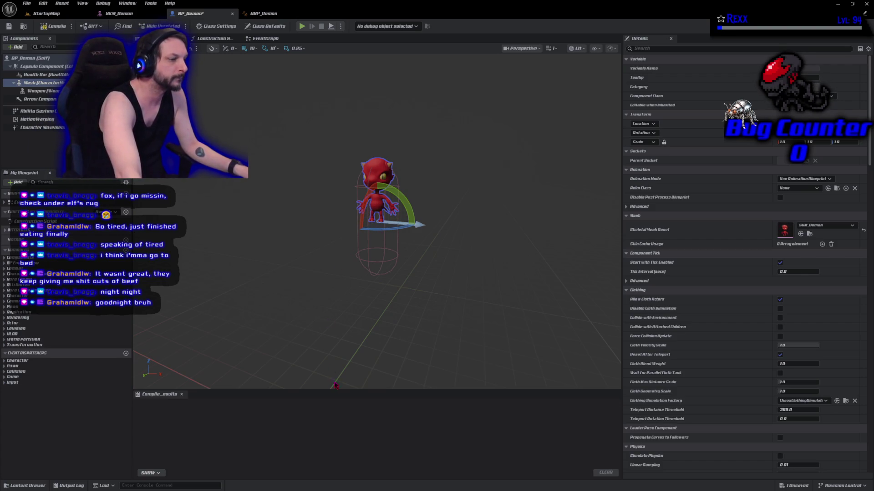
click(91, 83)
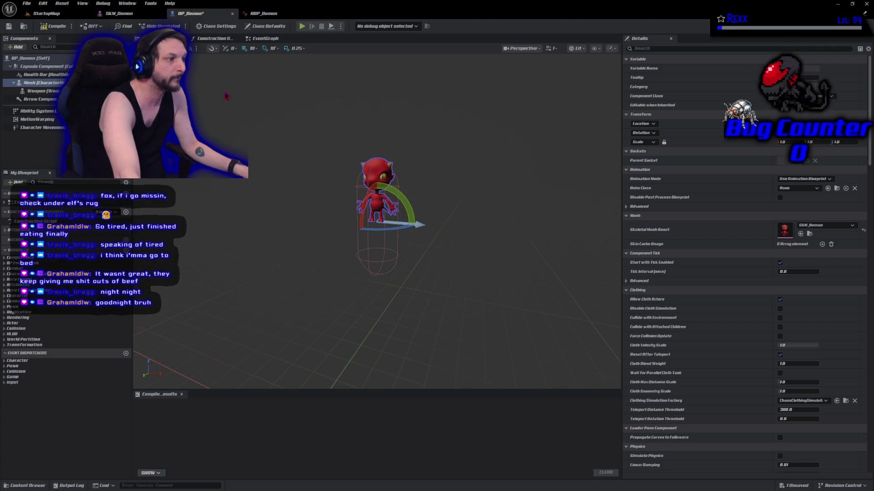
drag(377, 230, 403, 230)
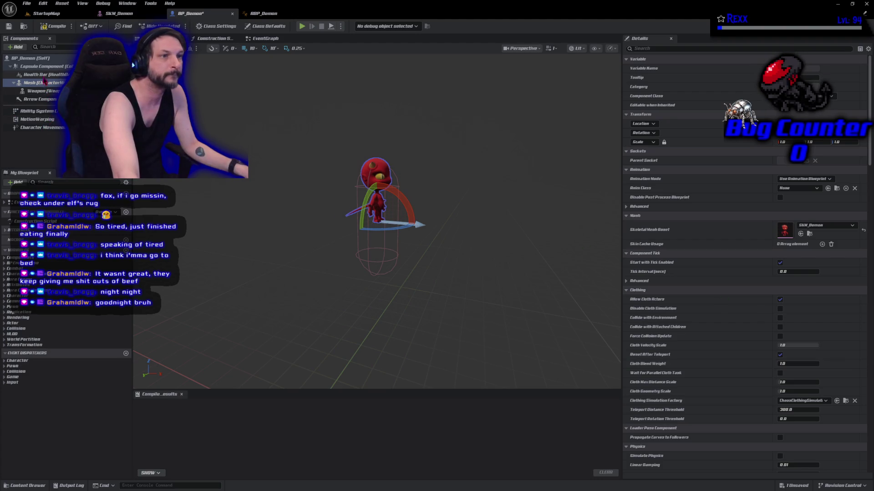
Set the capsule half height to 50 and radius to 25.
click(55, 66)
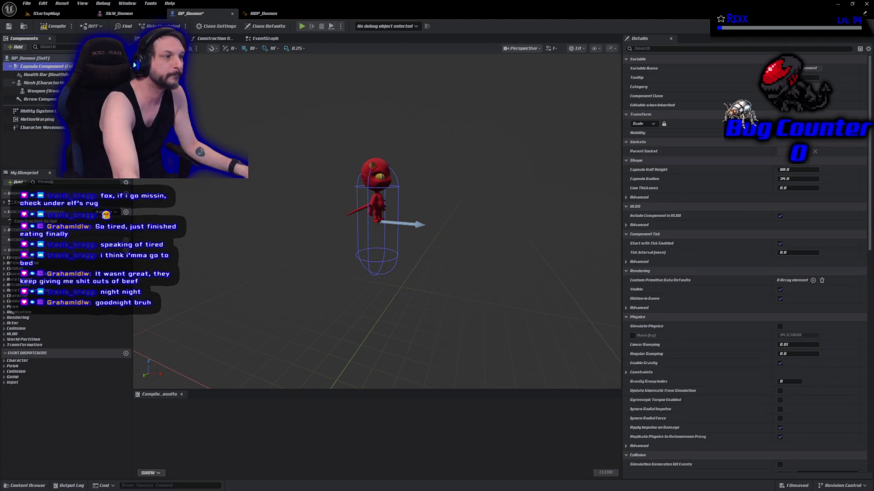
click(794, 170)
text(50)
key(Tab)
text(25)
key(Return)
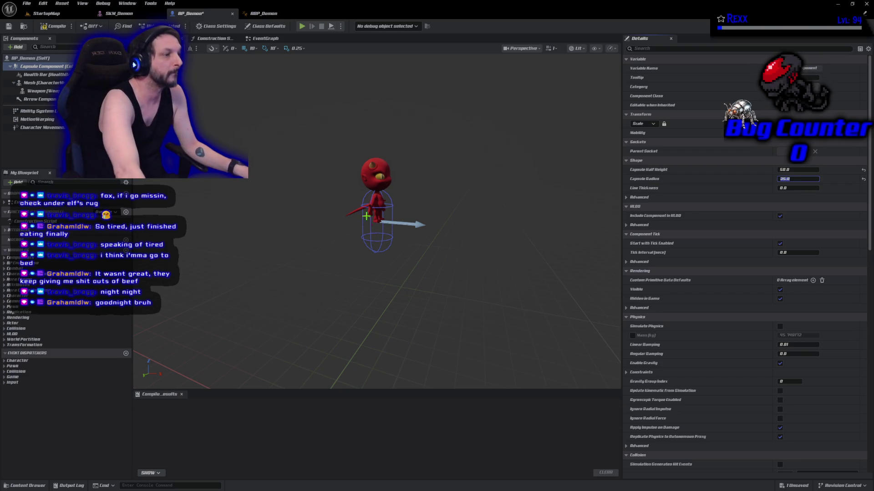
Lower the demon mesh down to fit inside the capsule.
click(43, 82)
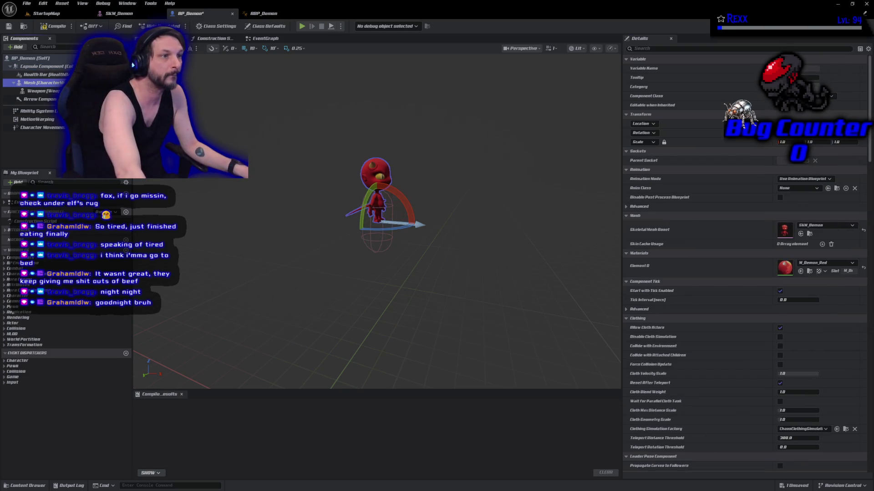
key(w)
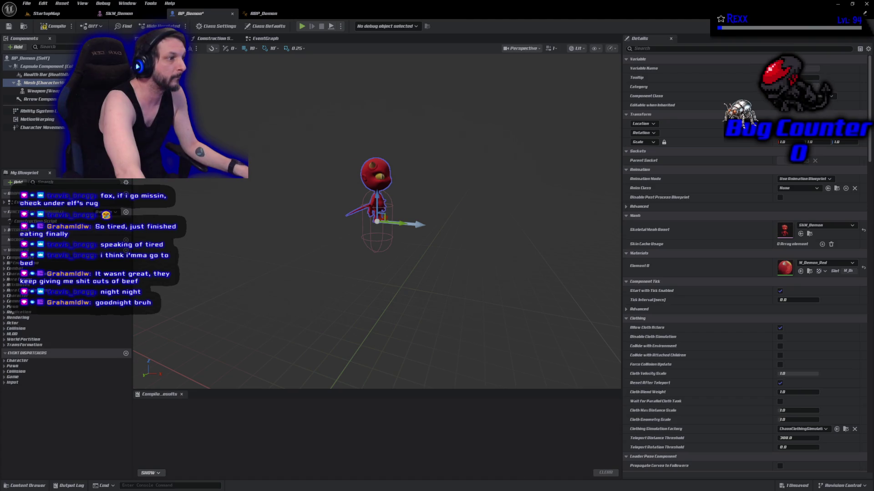
drag(375, 196, 384, 227)
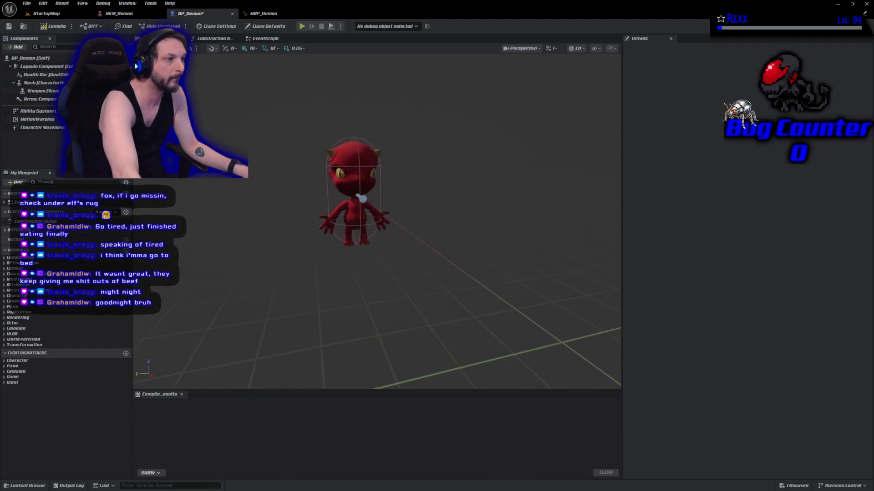
scroll(377, 219, down, 1)
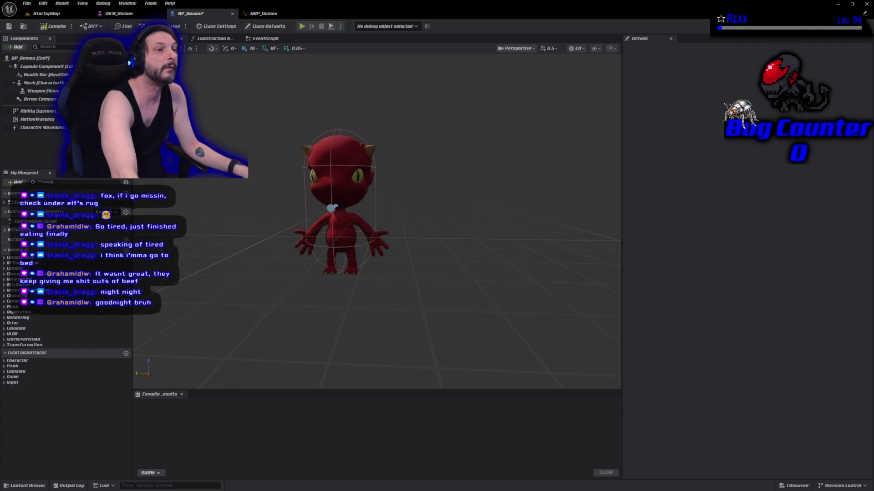
Compile and save BP_Demon.
click(52, 58)
click(54, 26)
click(13, 26)
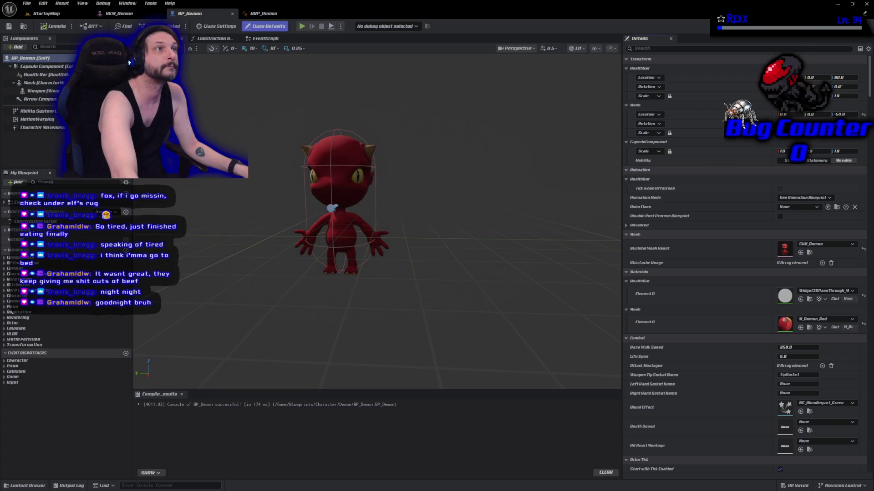
click(263, 13)
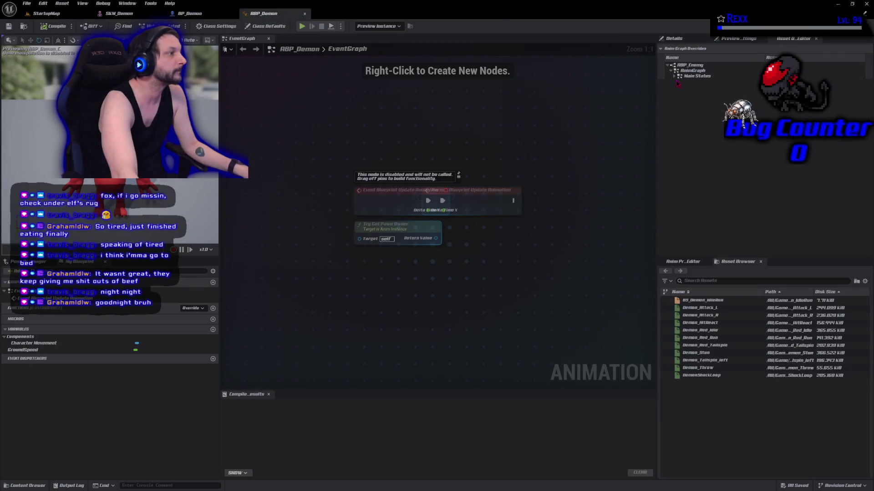
Assign the IdleWalkRun Blendspace Player override asset in ABP_Demon, then compile and save it.
click(674, 76)
click(678, 82)
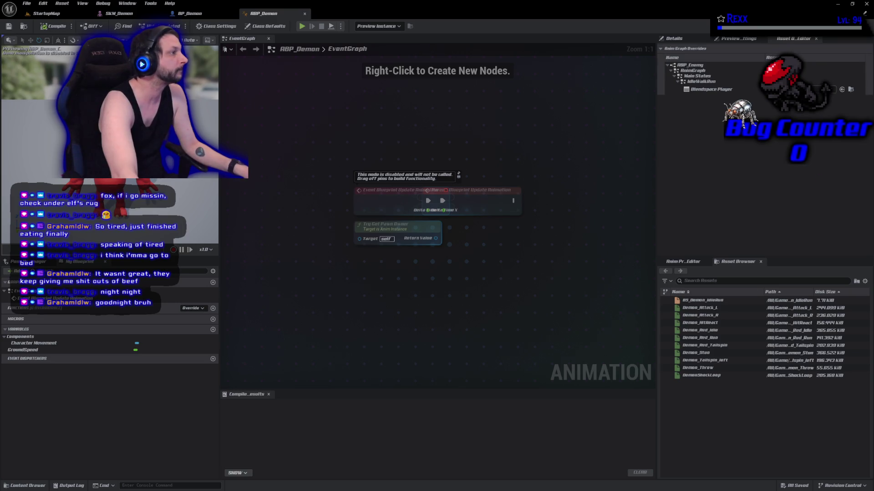
click(841, 89)
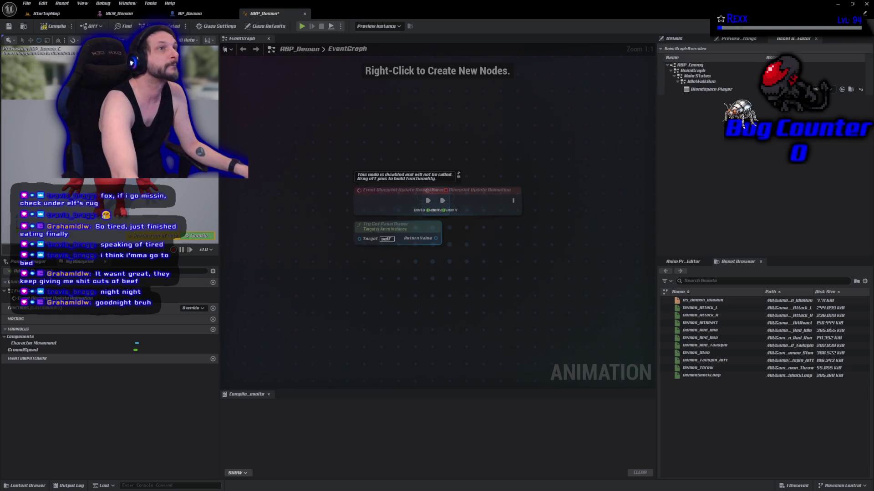
click(47, 28)
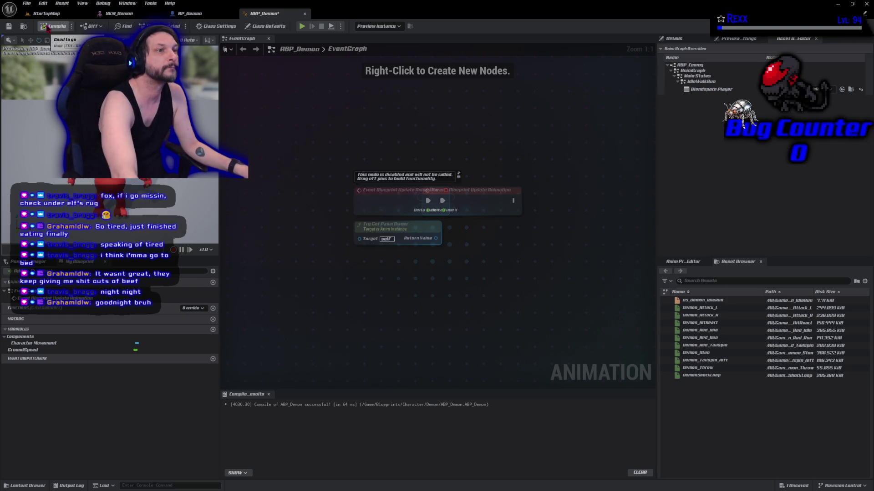
click(9, 26)
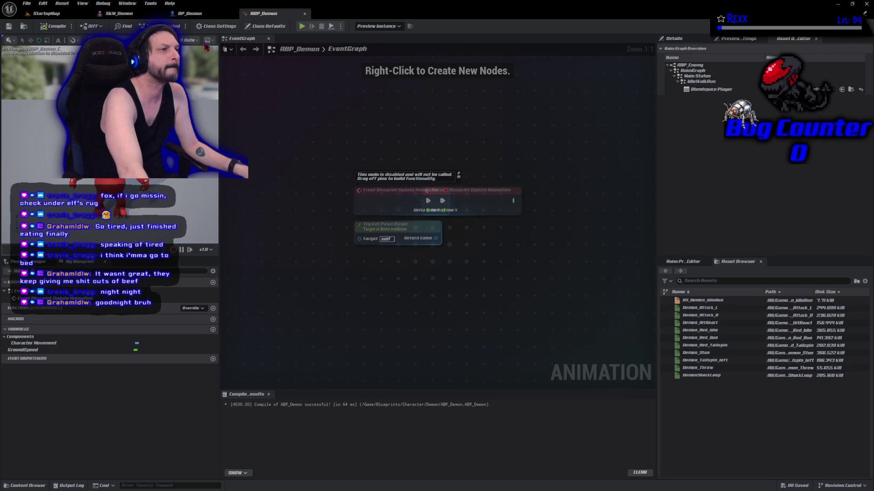
click(213, 13)
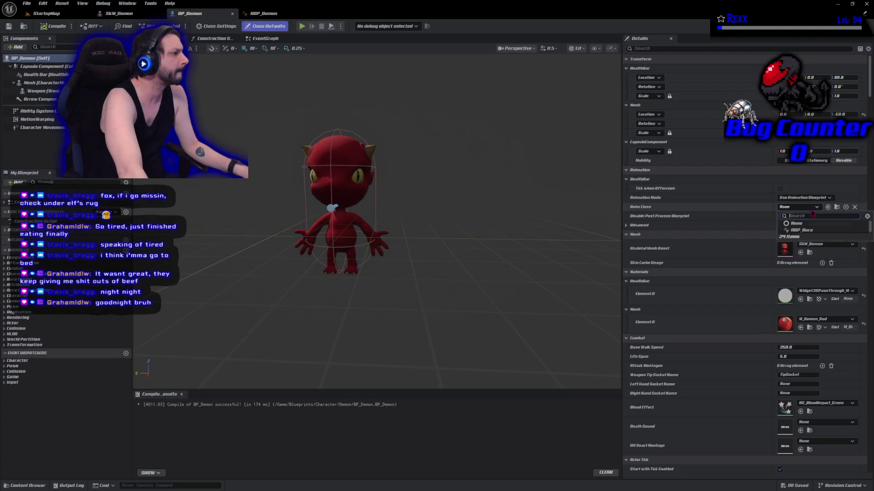
Set BP_Demon's Anim Class to ABP_Demon, then compile and save the blueprint.
click(814, 207)
click(823, 240)
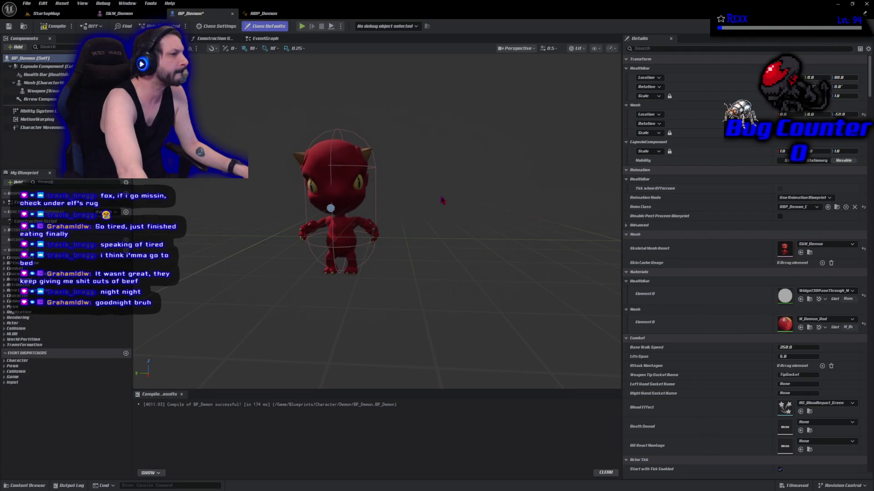
click(44, 25)
key(ctrl+s)
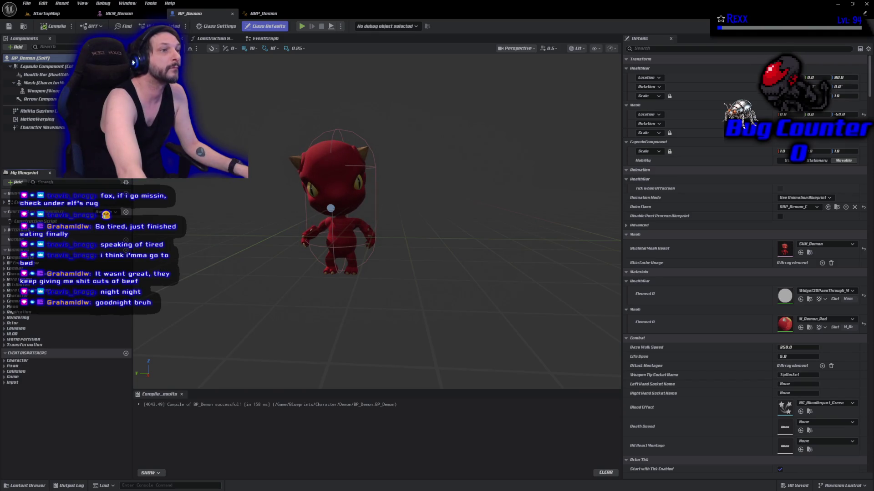
click(130, 11)
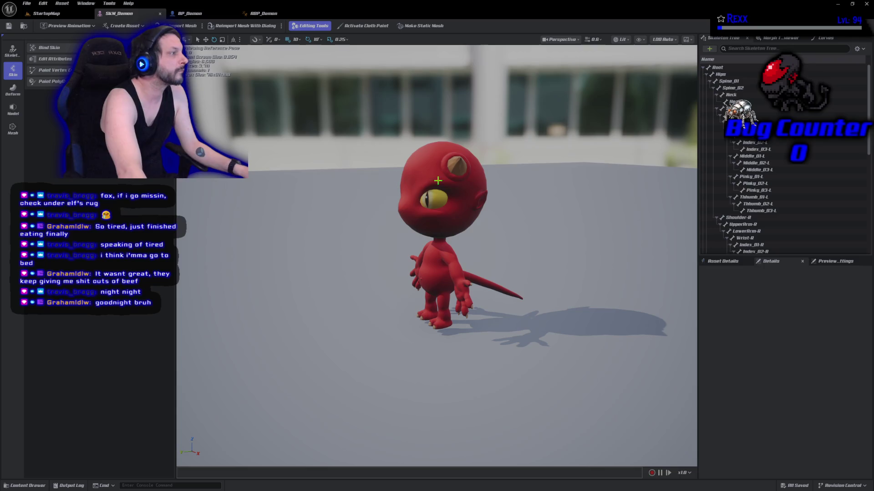
scroll(763, 173, down, 8)
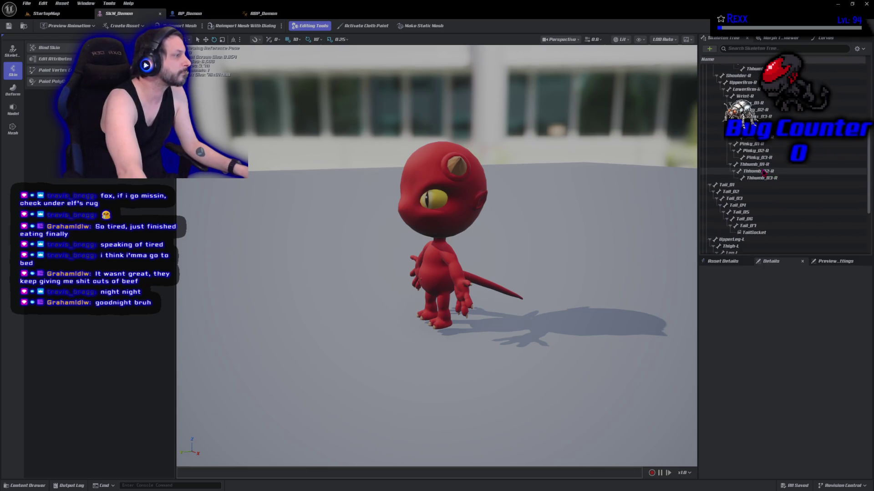
click(755, 200)
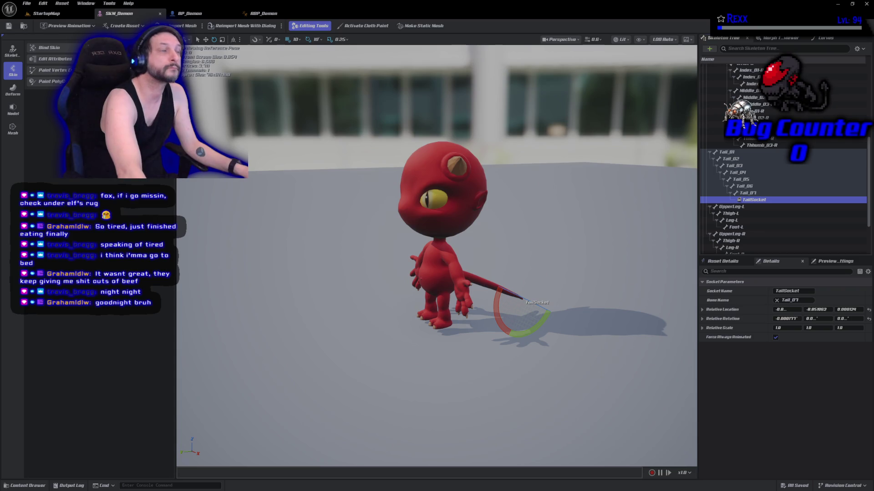
click(758, 200)
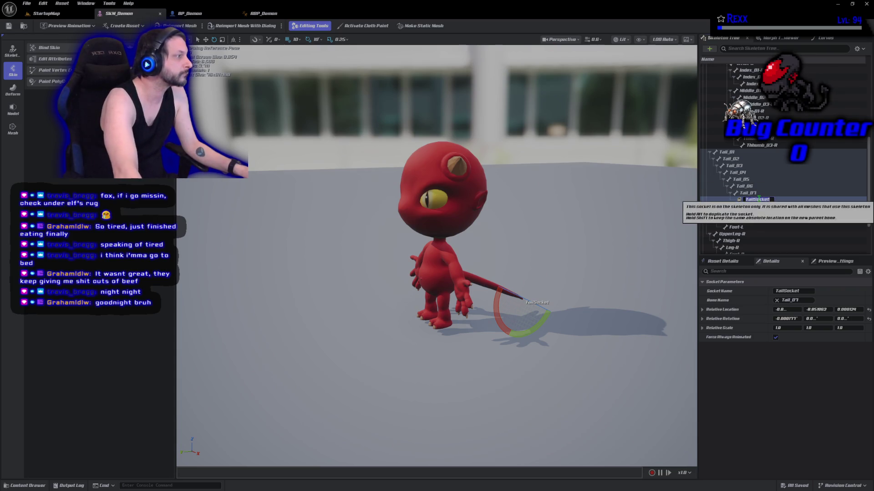
click(759, 386)
click(223, 13)
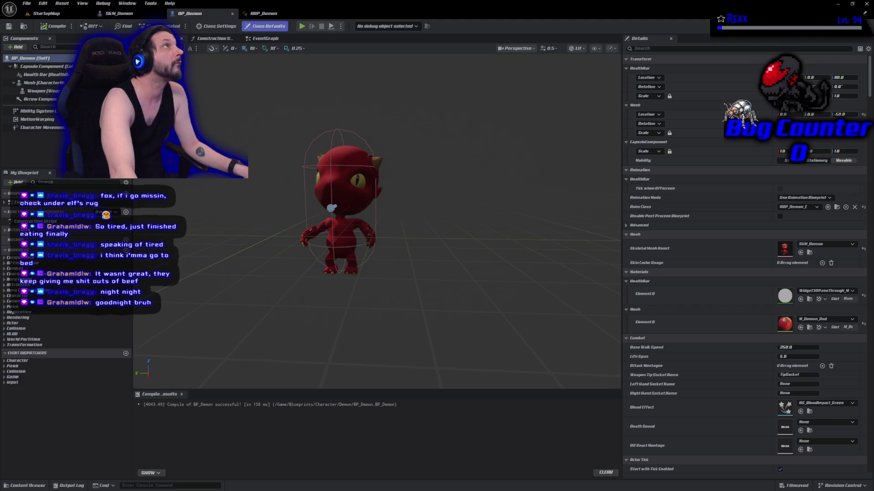
Set Weapon Tip Socket Name to TailSocket, compile, and save all assets.
click(661, 49)
text(weap)
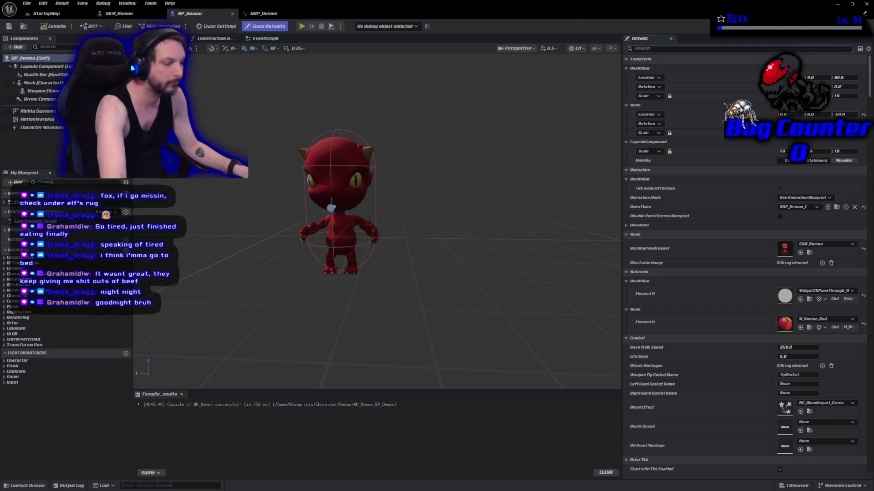
text(on)
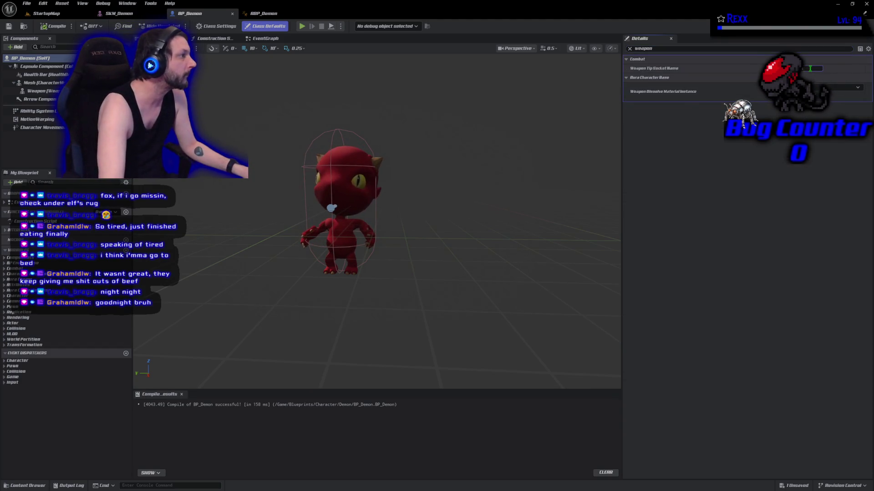
key(Return)
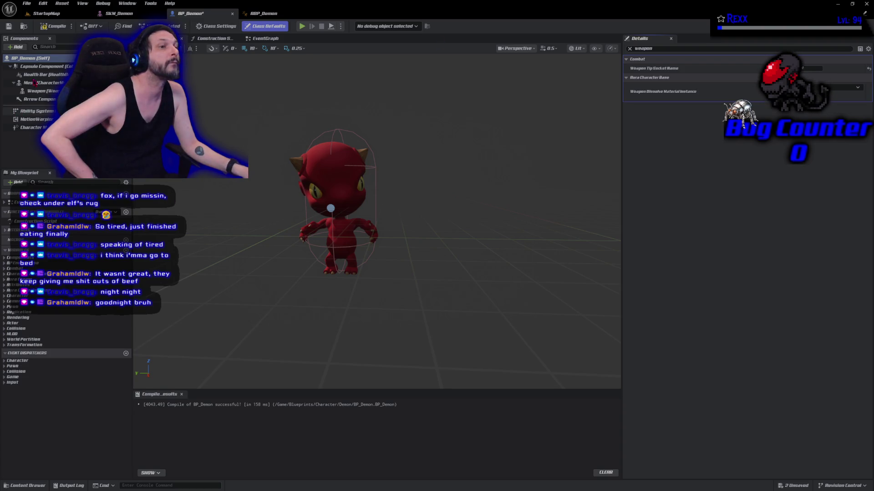
click(47, 26)
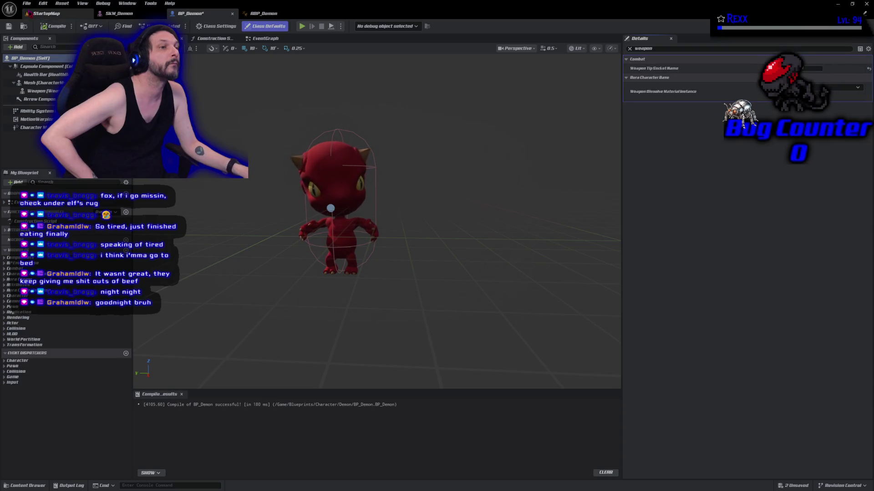
click(27, 3)
click(45, 48)
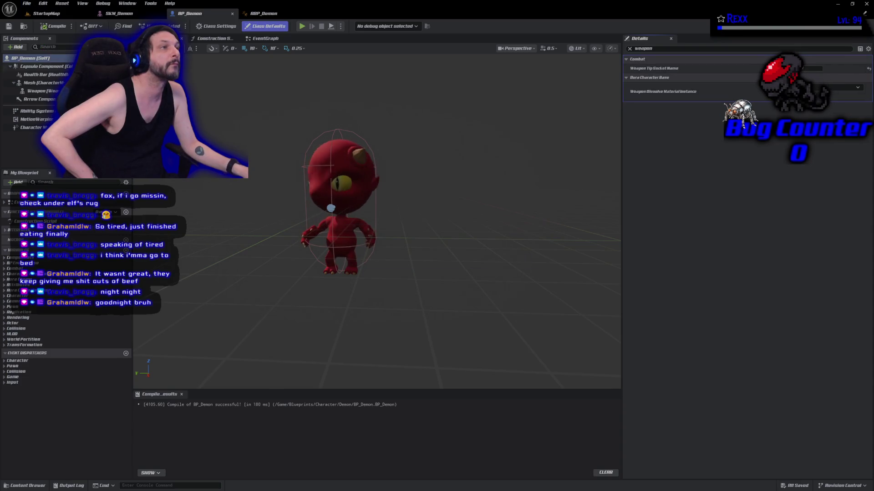
Lower BP_Demon's Base Walk Speed and recompile the blueprint.
click(659, 47)
text(attack)
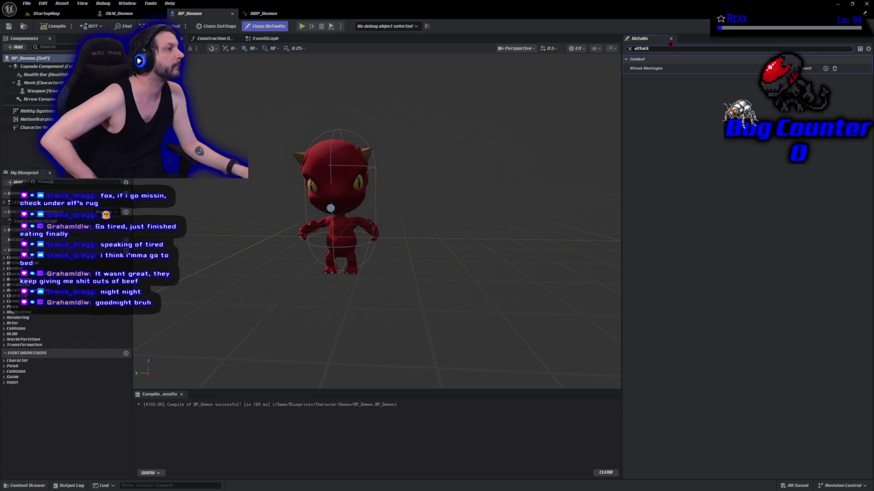
key(ctrl+a)
text(basew)
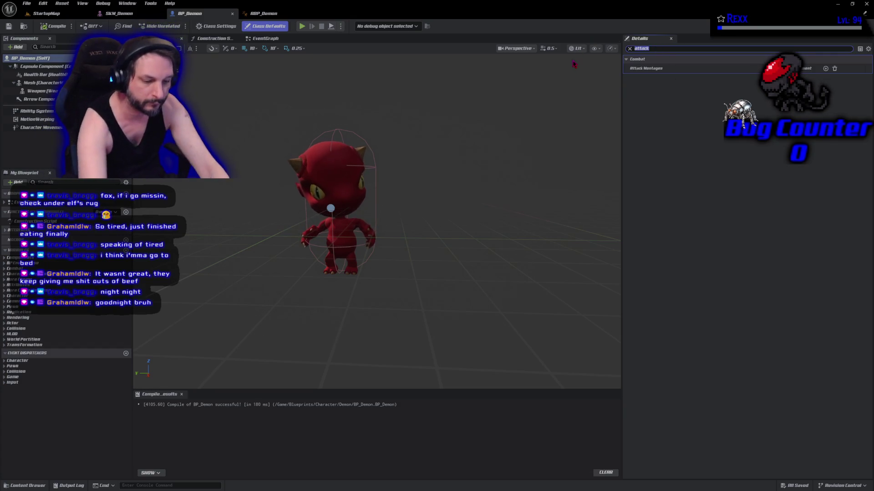
text(alk)
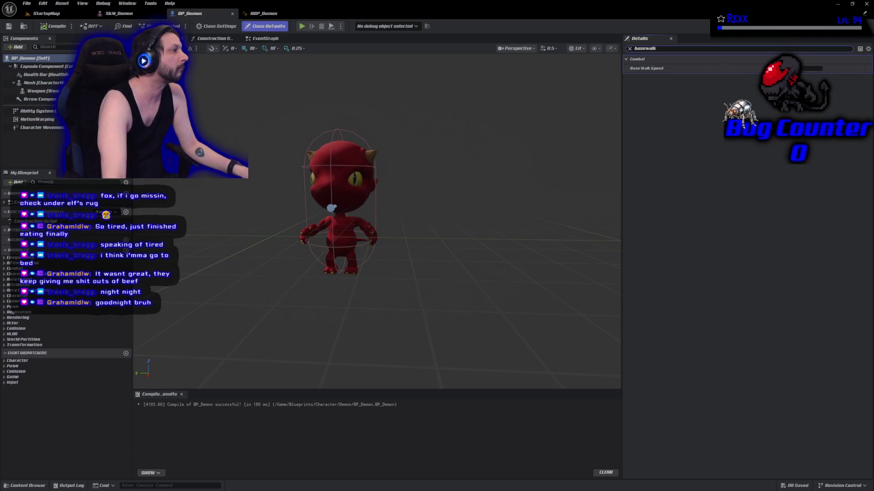
click(803, 68)
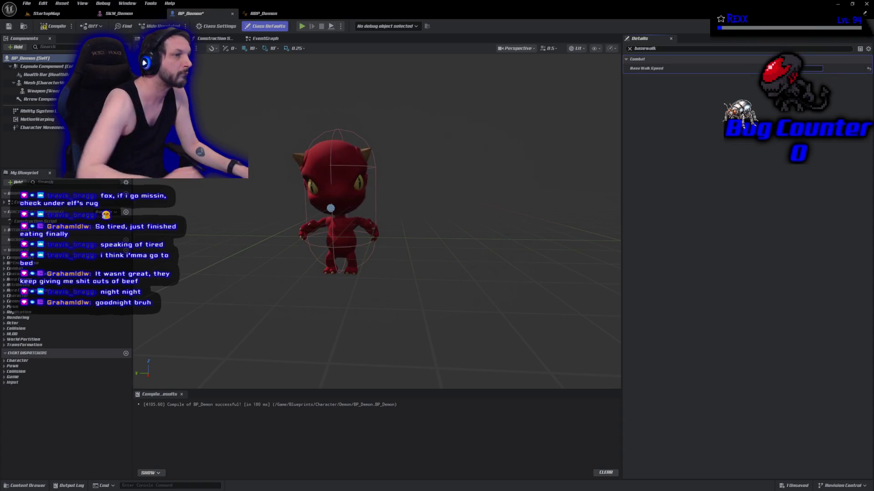
click(57, 25)
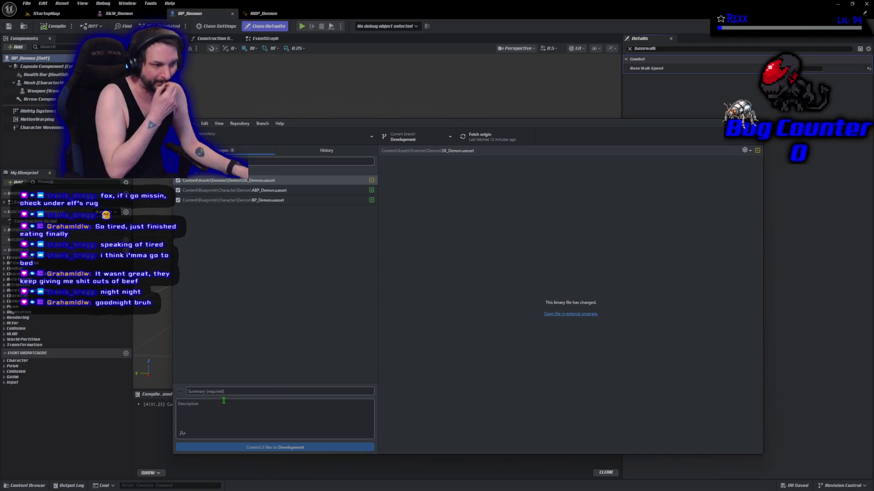
Commit SK_Demon, ABP_Demon and BP_Demon as 'Demon Blueprint' and push to origin.
click(215, 392)
text(Demon Blueprint)
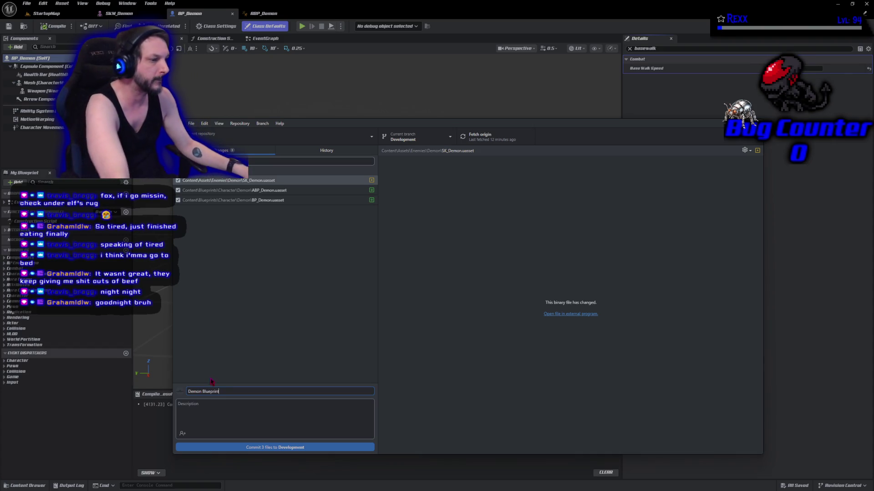
click(281, 447)
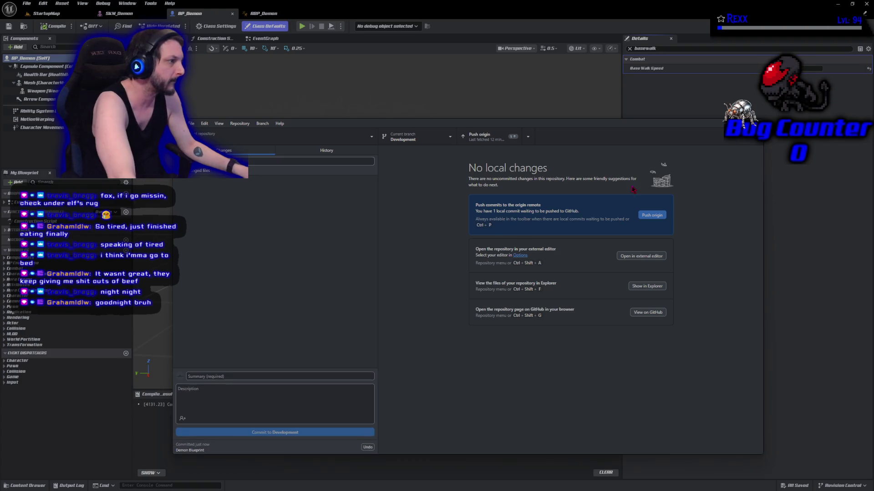
click(659, 214)
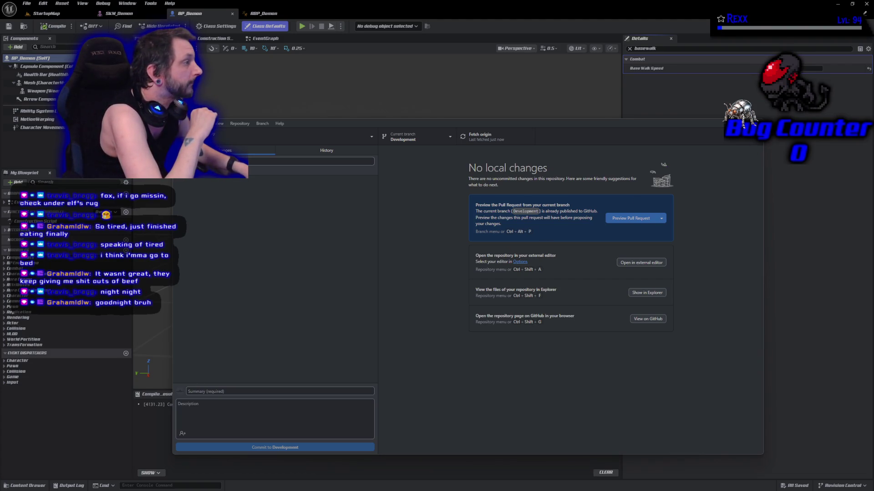
click(629, 48)
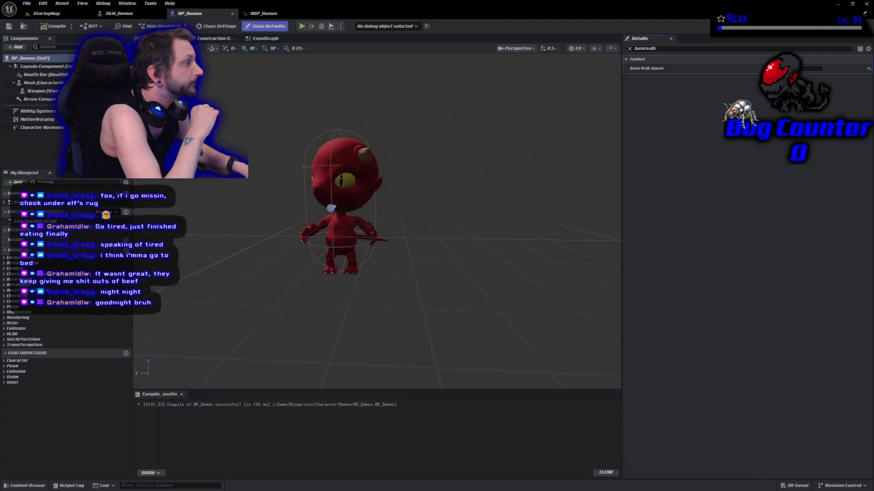
Clear the Details search filter, then switch to the Udemy course page.
click(630, 49)
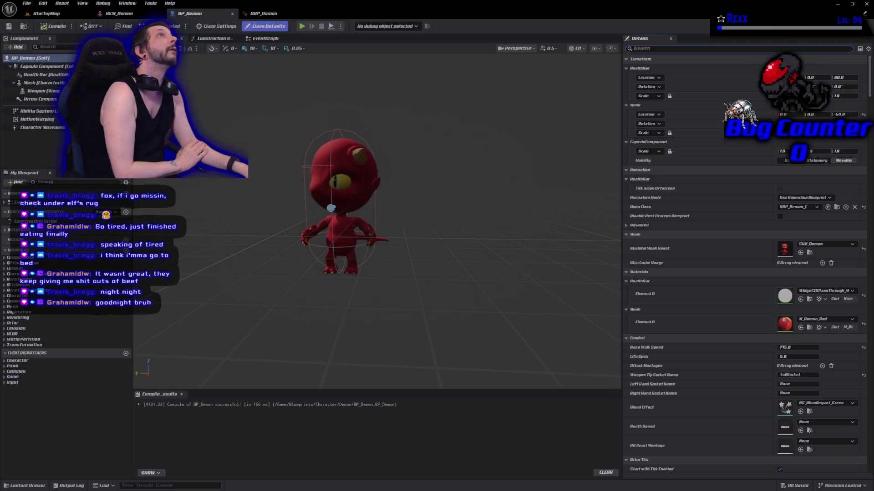
key(alt+Tab)
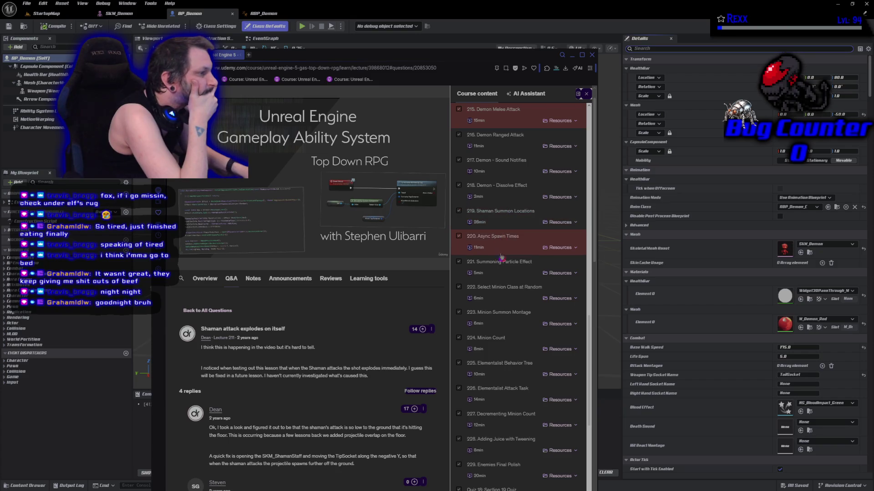
Scroll through the Udemy course content list to review the demon lectures.
scroll(511, 324, down, 1)
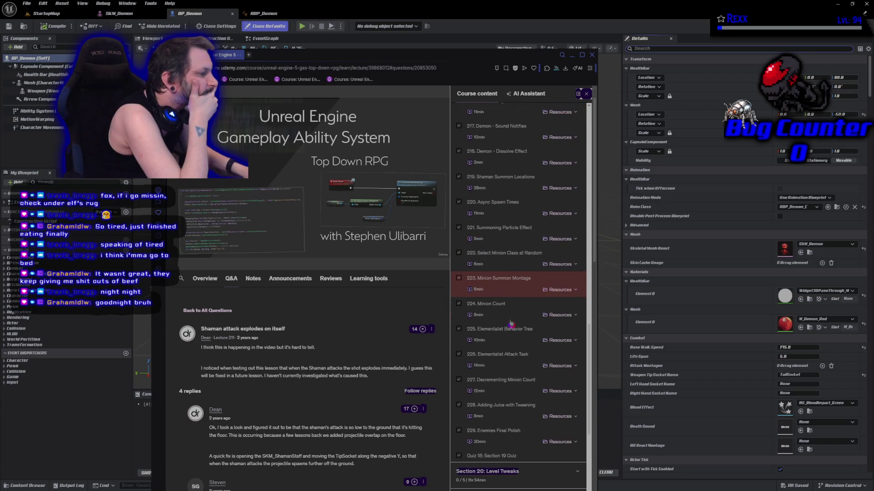
scroll(509, 256, down, 9)
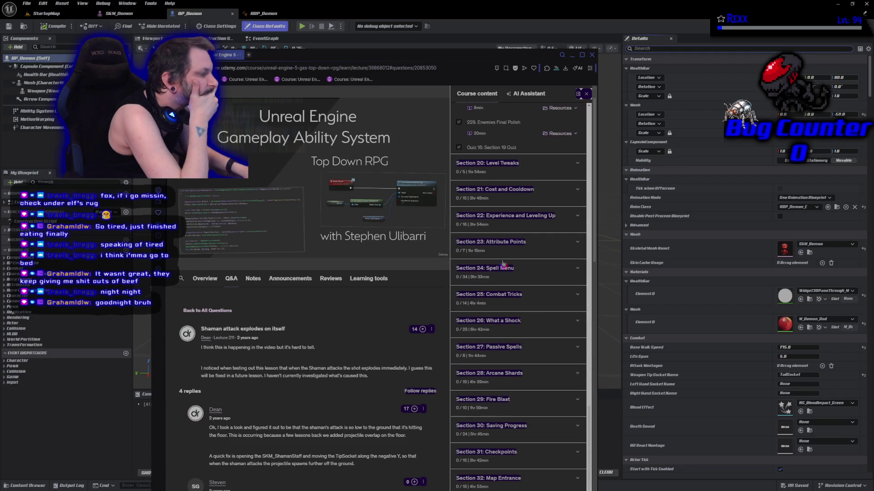
scroll(503, 264, up, 5)
scroll(503, 264, up, 1)
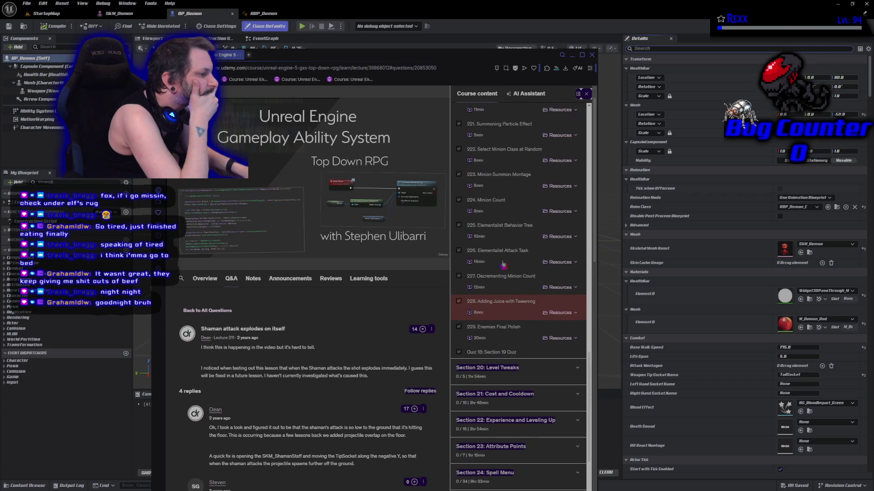
scroll(503, 264, up, 5)
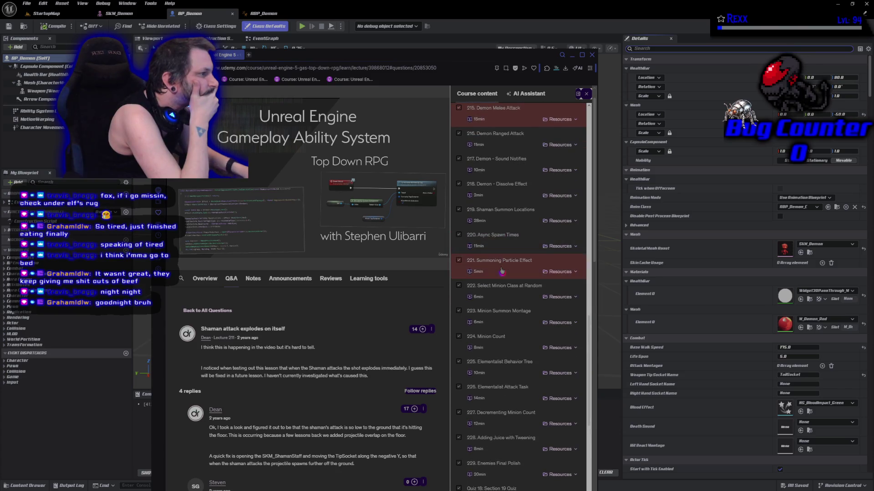